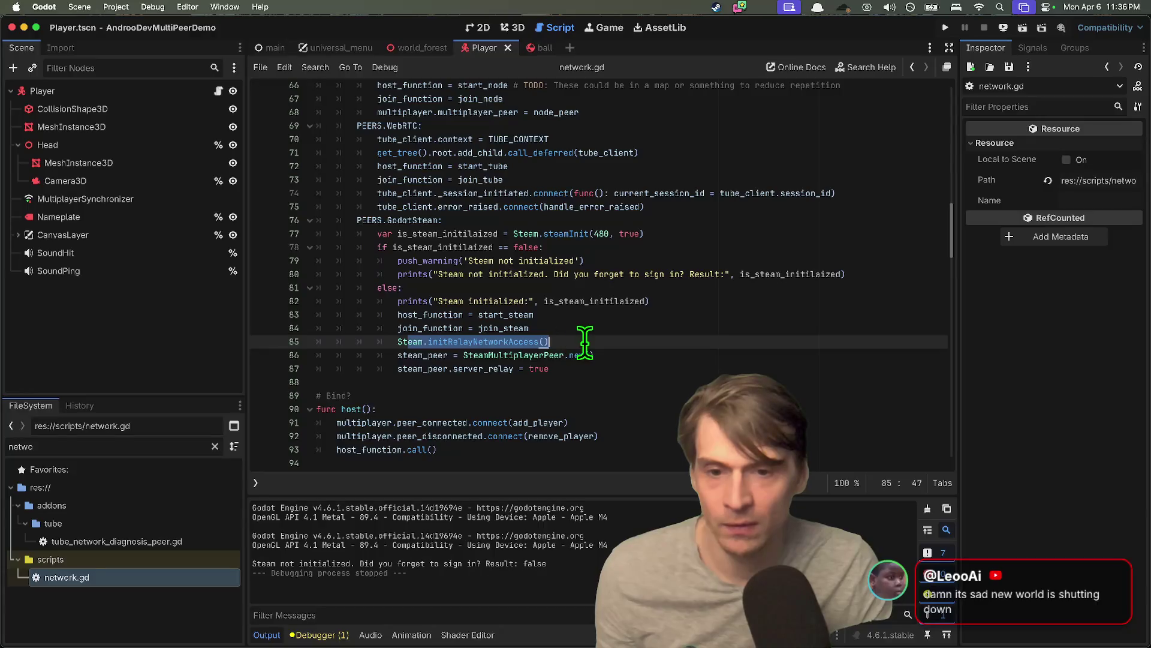
- Review the Steam initialization code around the initRelayNetworkAccess call in network.gd
double_click(482, 341)
scroll(689, 341, down, 1)
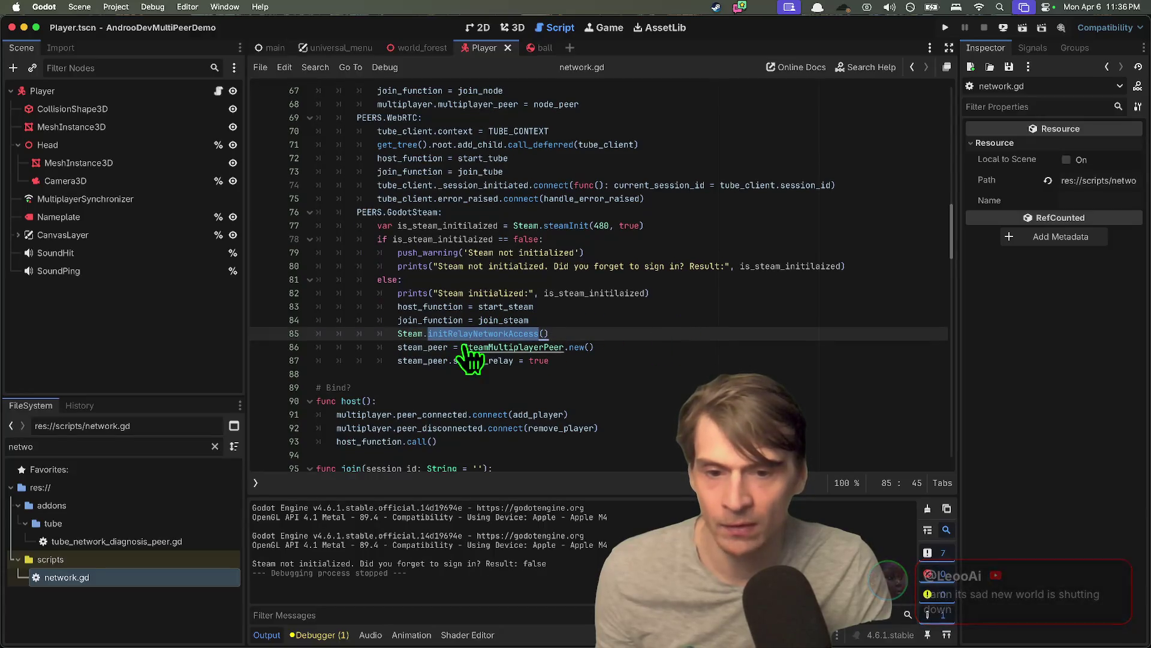
scroll(666, 318, up, 10)
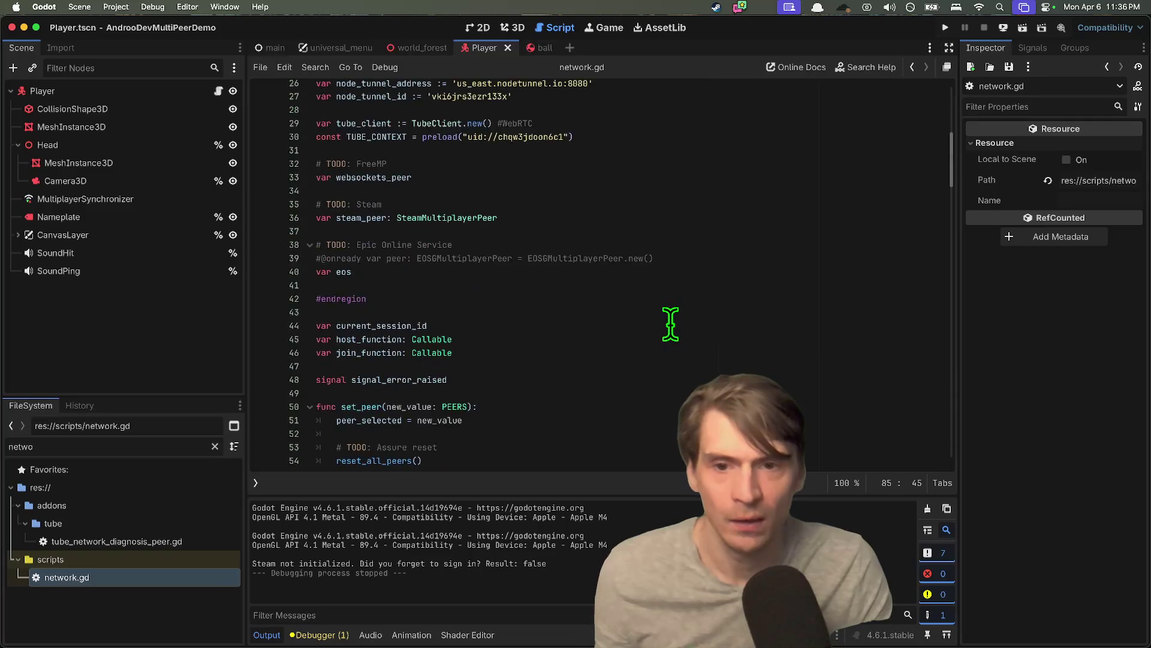
scroll(671, 324, up, 6)
scroll(671, 326, down, 13)
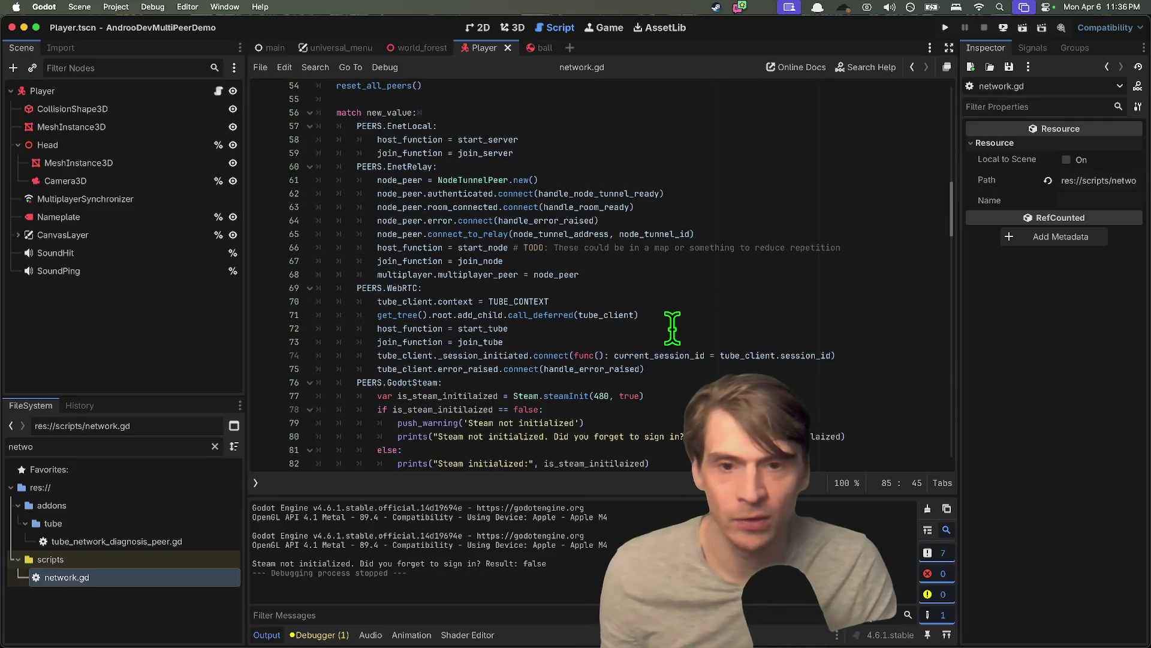
scroll(672, 328, down, 5)
drag(514, 196, 664, 192)
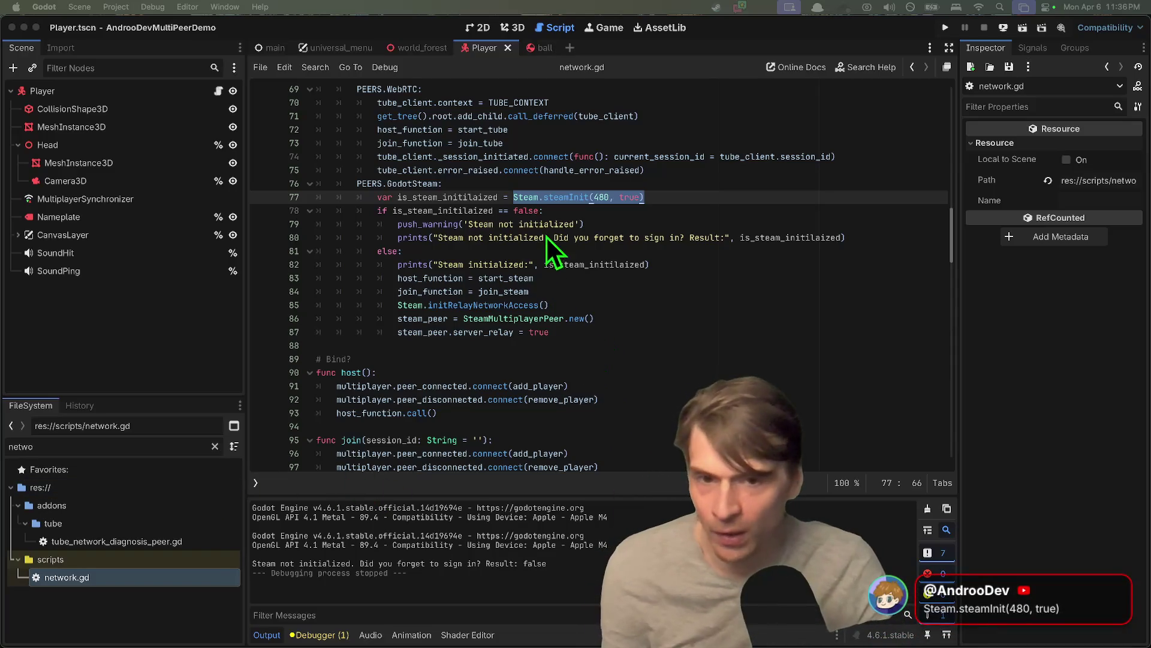
- Add a 'Spacewars' comment after steamInit(480, true) on line 77 and select the 480 app ID
click(688, 192)
text(#S)
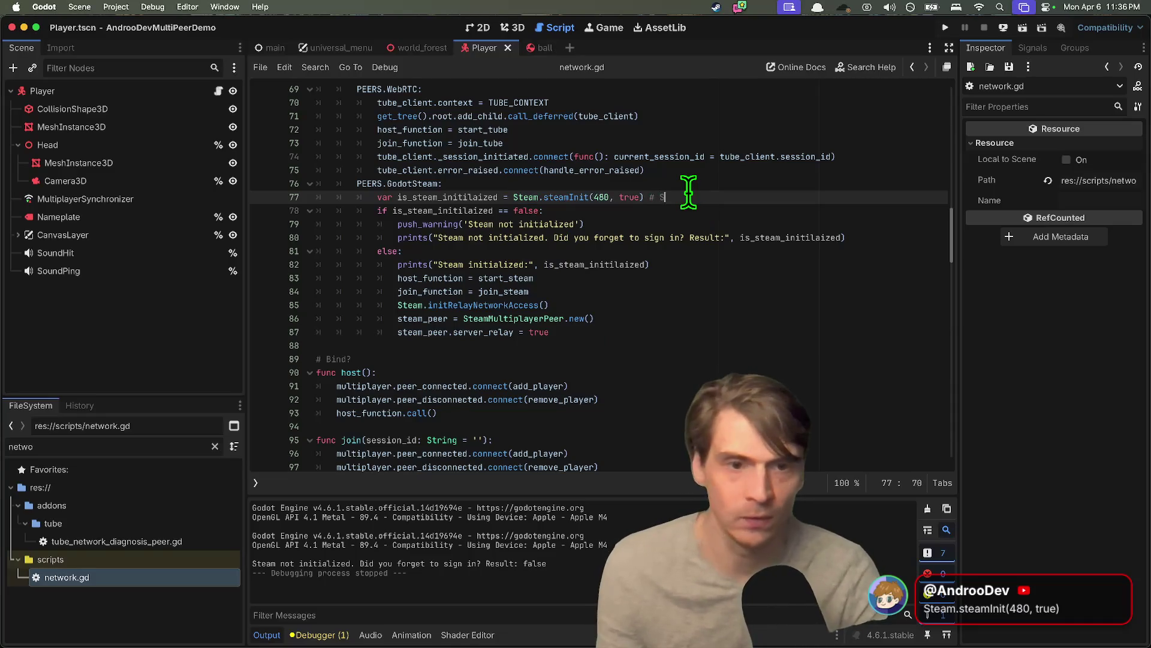
key(BackSpace)
text("Spacewars")
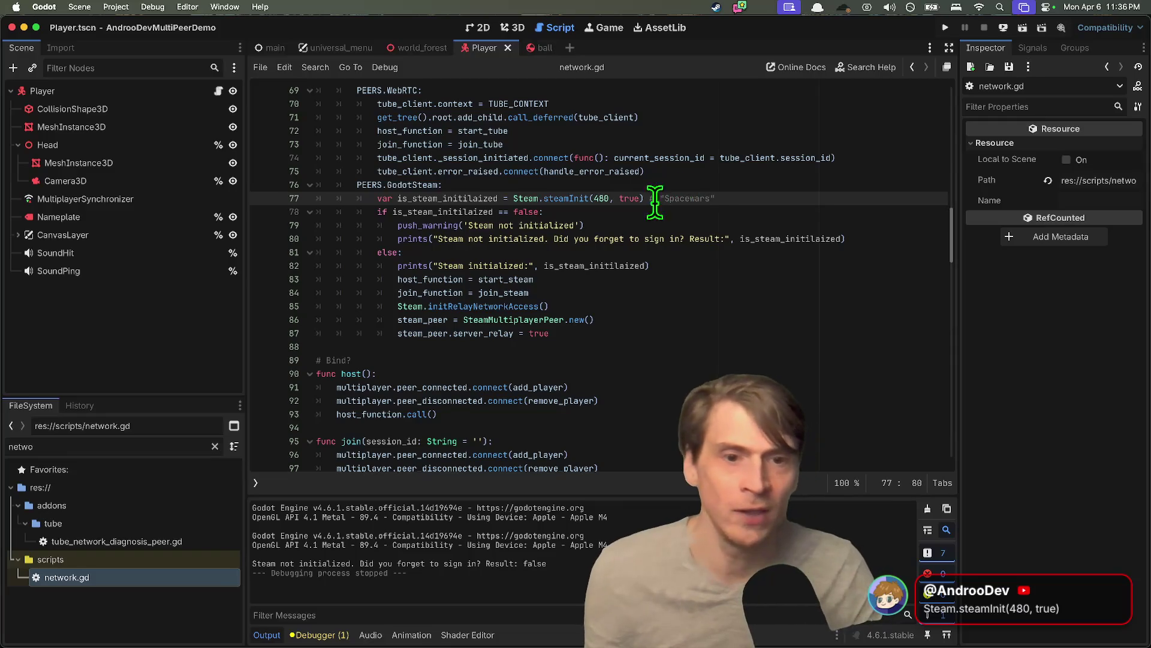
click(650, 225)
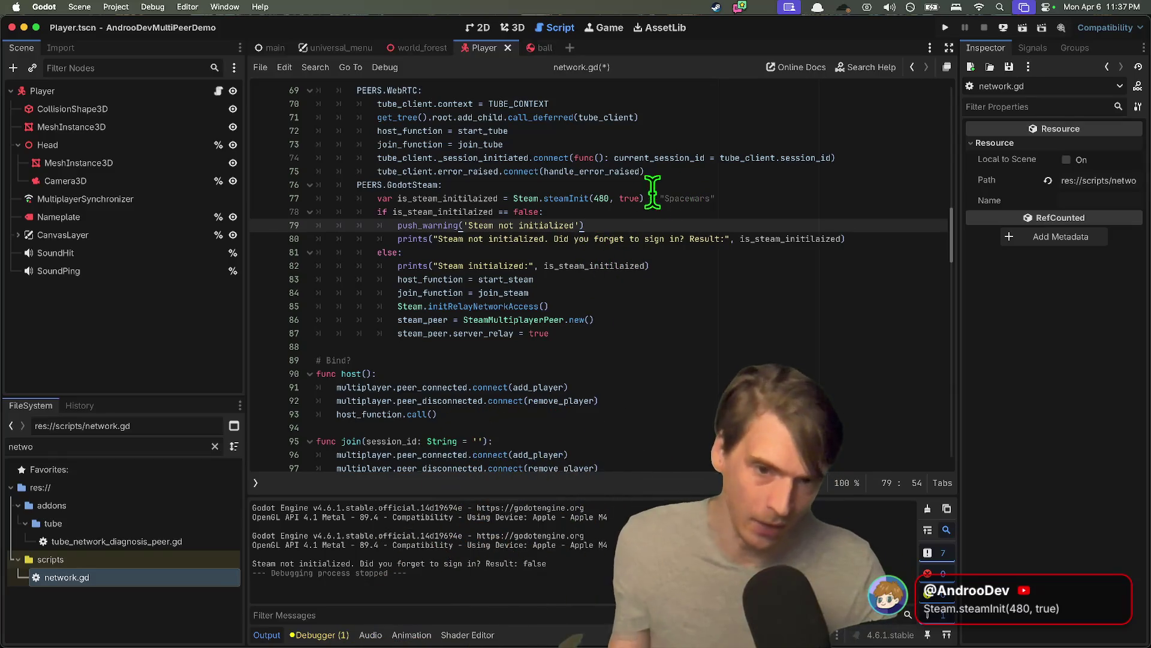
double_click(601, 198)
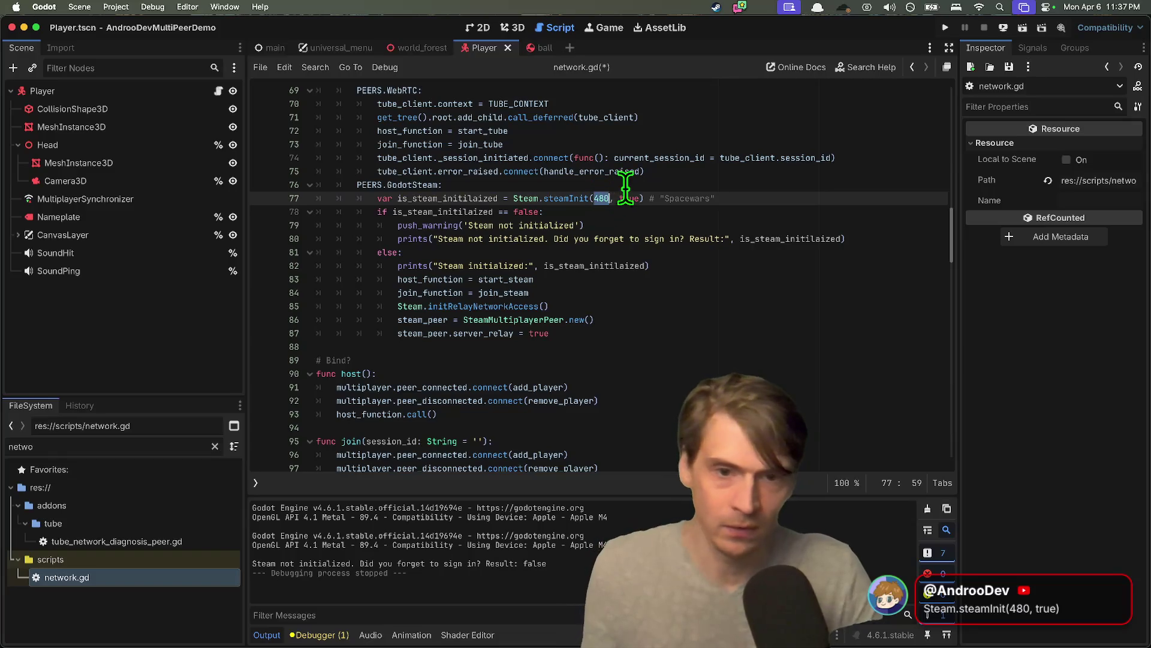
key(super+Tab)
key(super+Tab)
key(super+Tab)
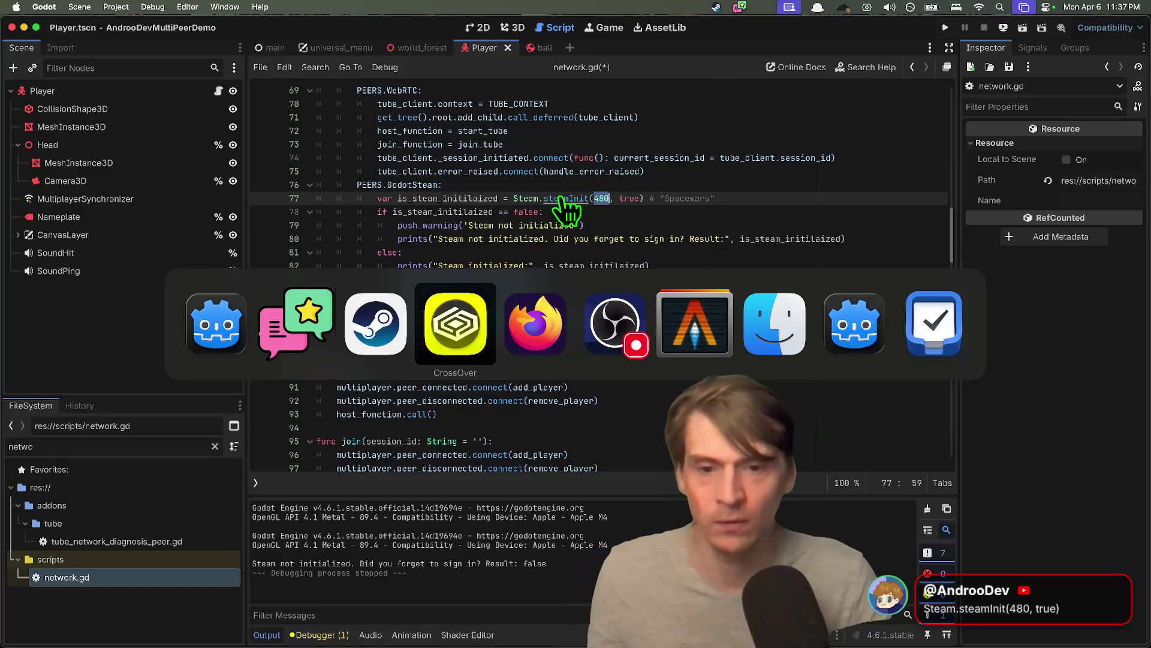
- Go to SteamDB, search for 'spacewar', and open the Spacewar app page
key(super+Tab)
text(stea)
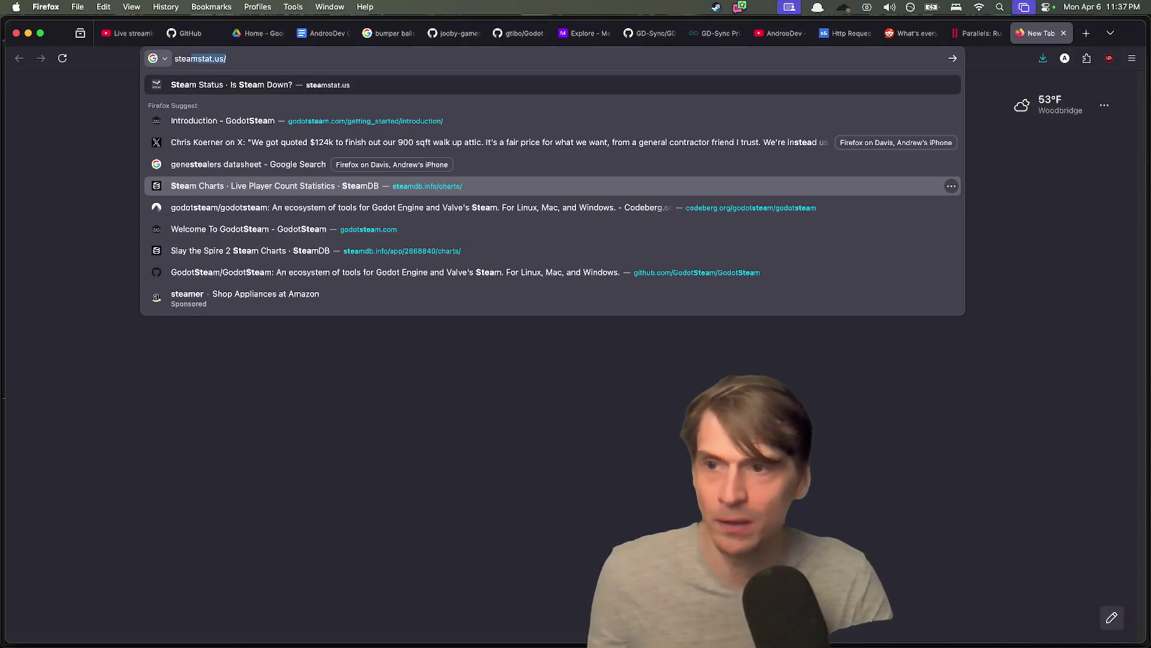
text(mdb)
key(Down)
key(Return)
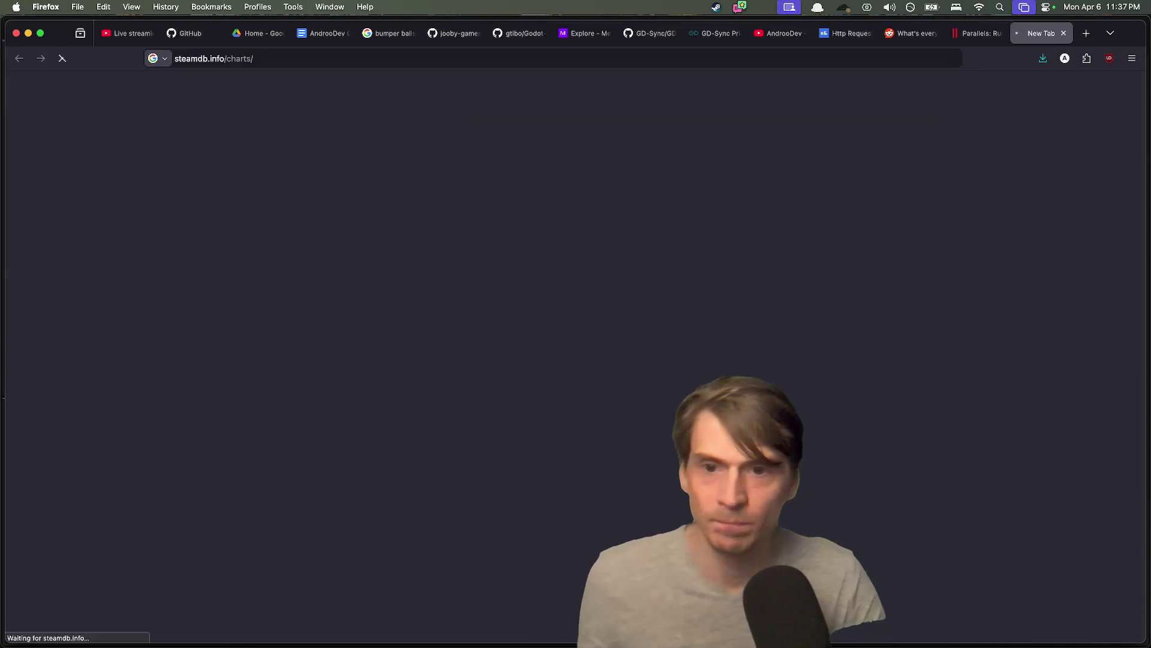
click(394, 84)
text(spac)
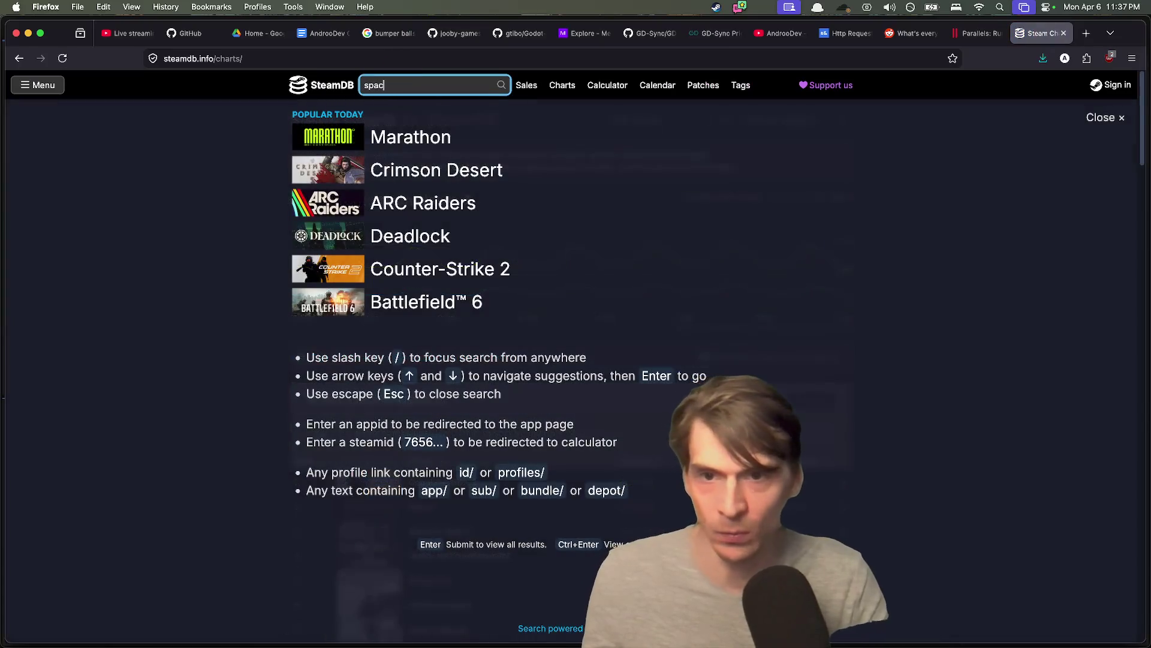
text(ewar)
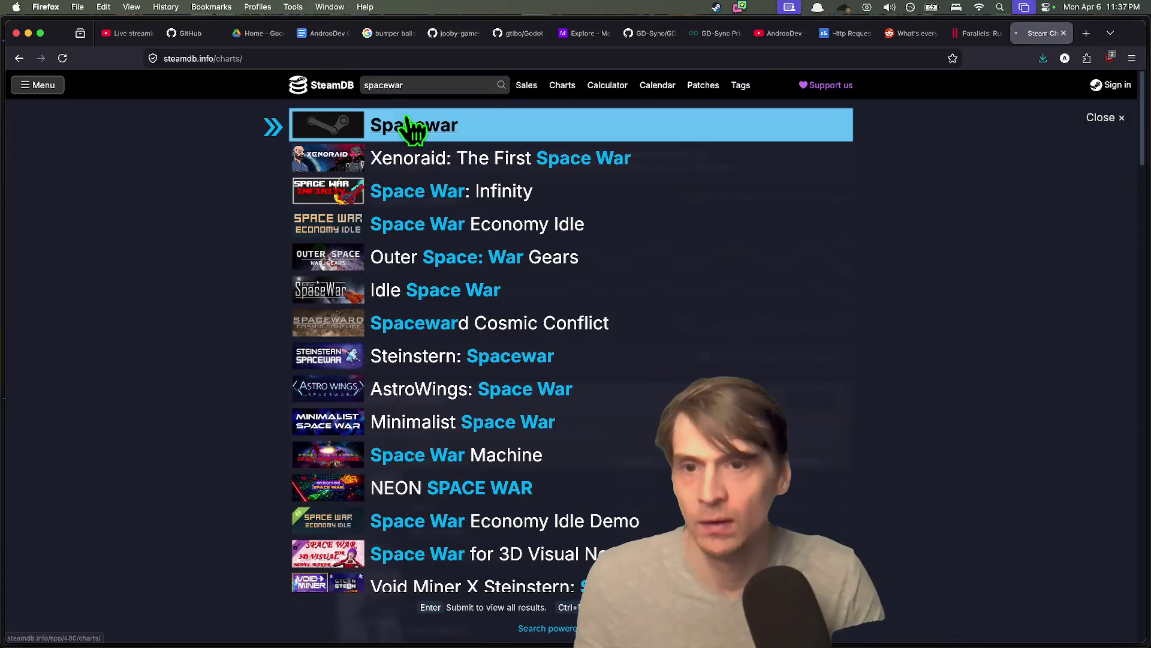
click(412, 129)
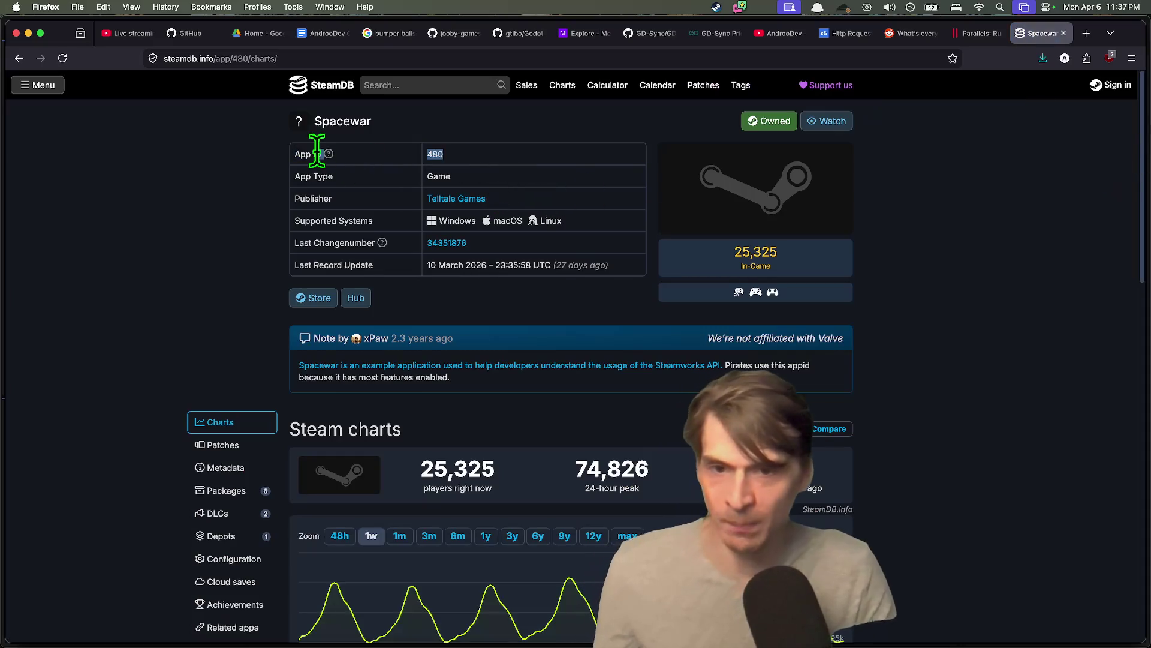
- Read the Spacewar page details, highlighting the note about pirates using app ID 480
scroll(145, 264, down, 2)
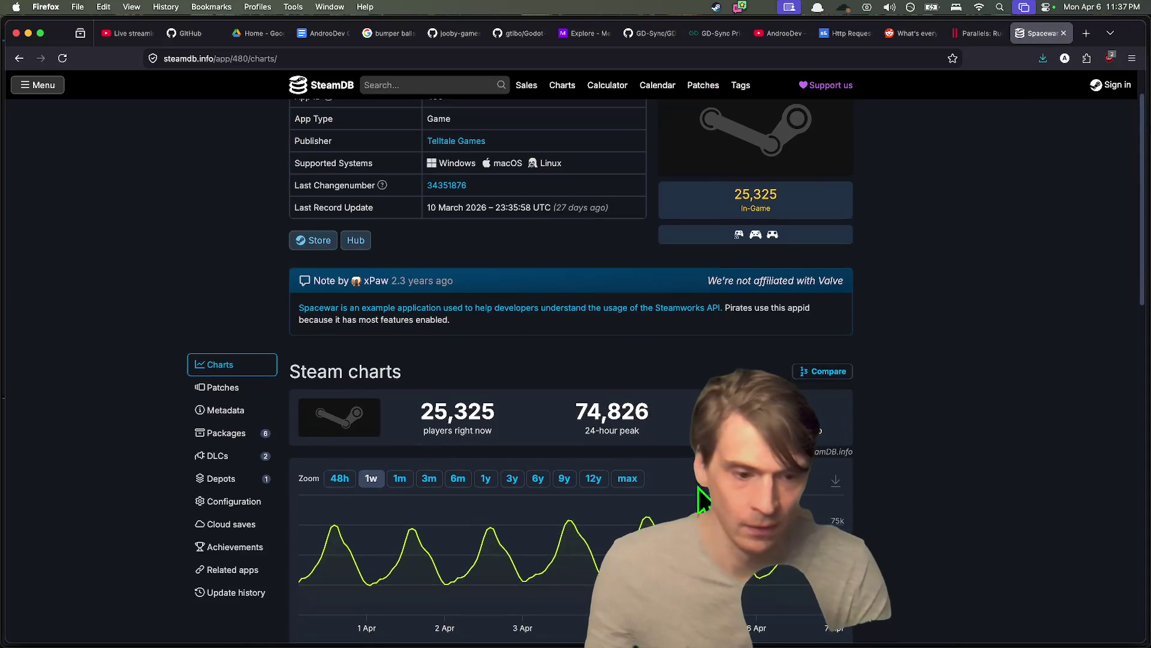
scroll(699, 486, down, 2)
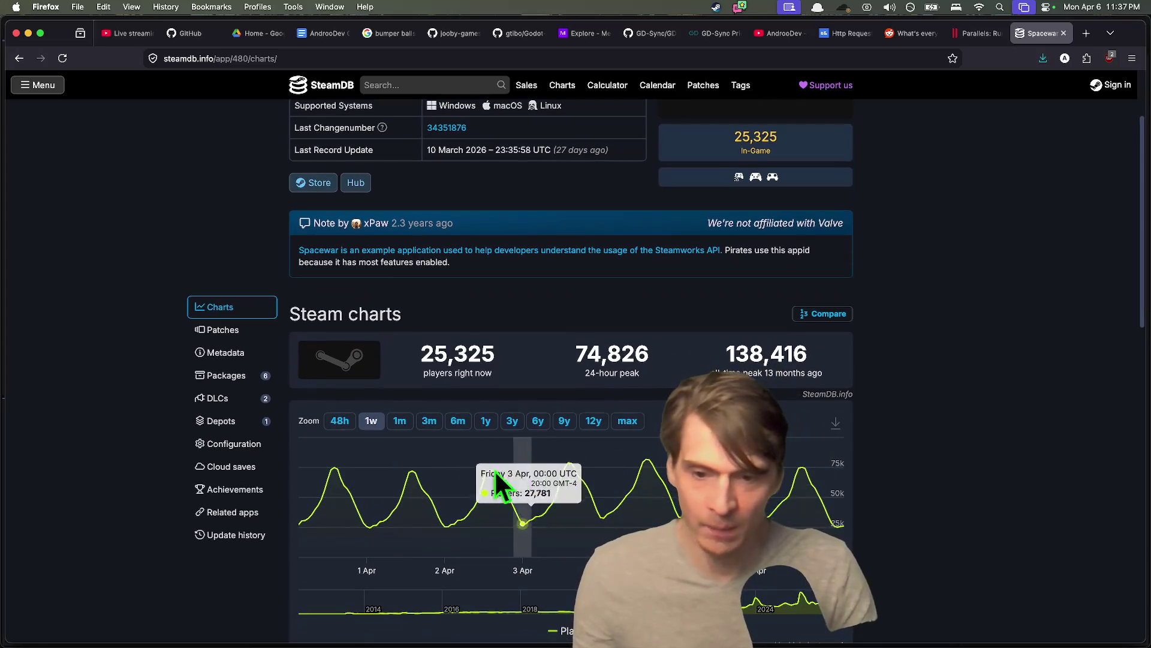
scroll(599, 474, down, 1)
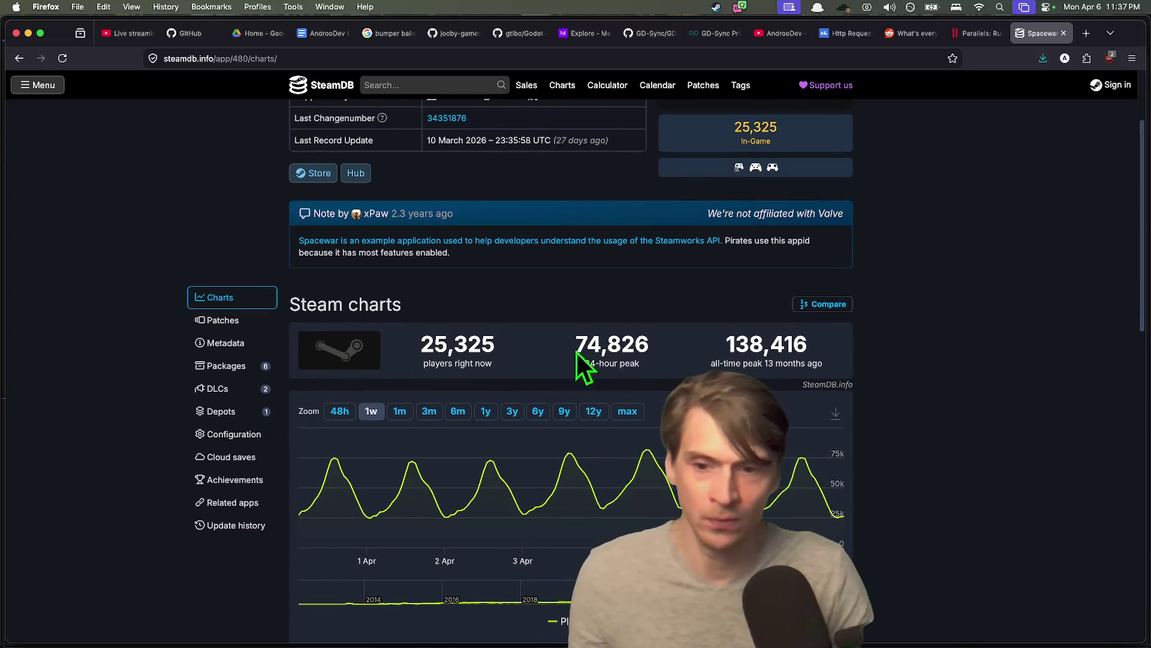
scroll(1000, 401, down, 6)
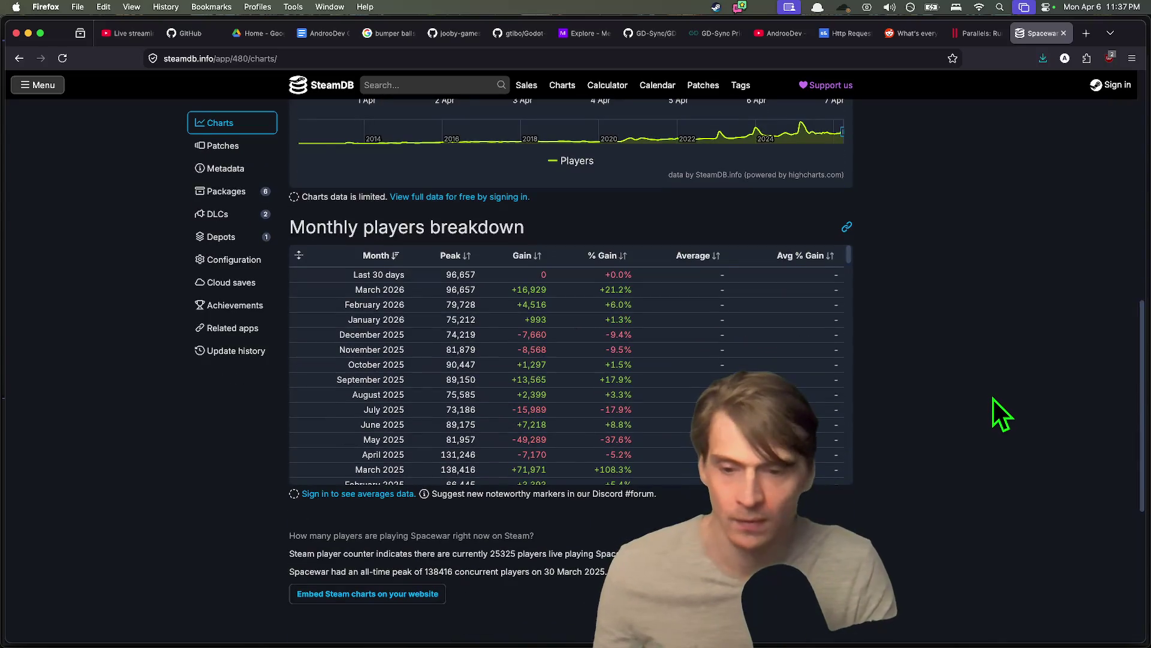
scroll(1005, 390, up, 6)
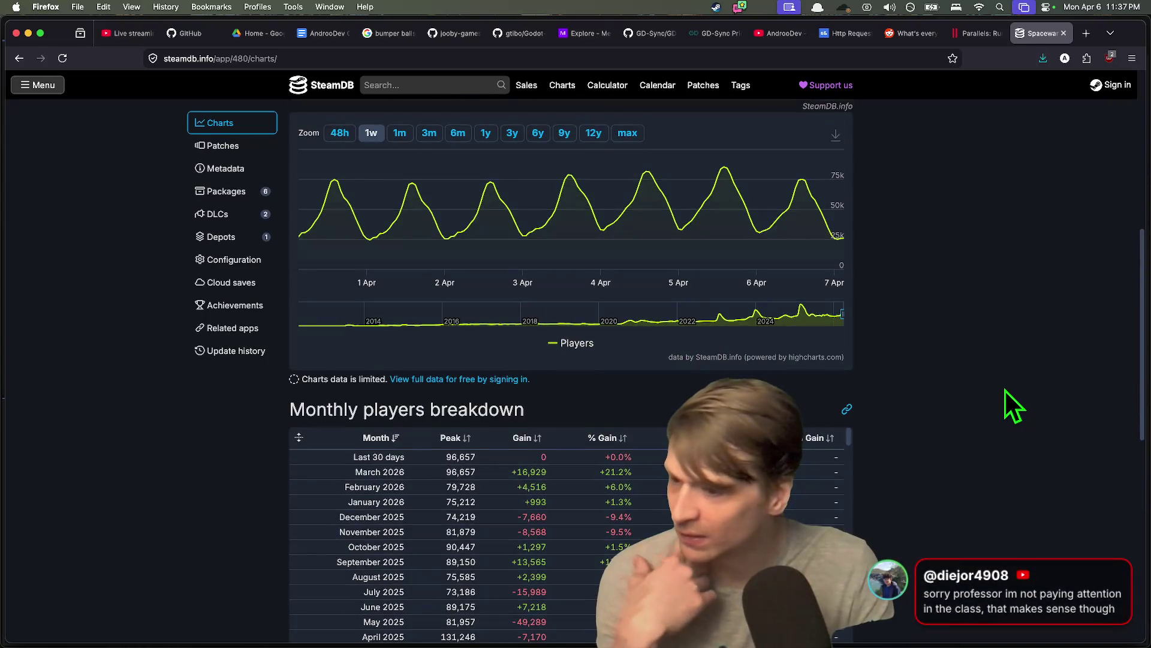
scroll(995, 402, up, 10)
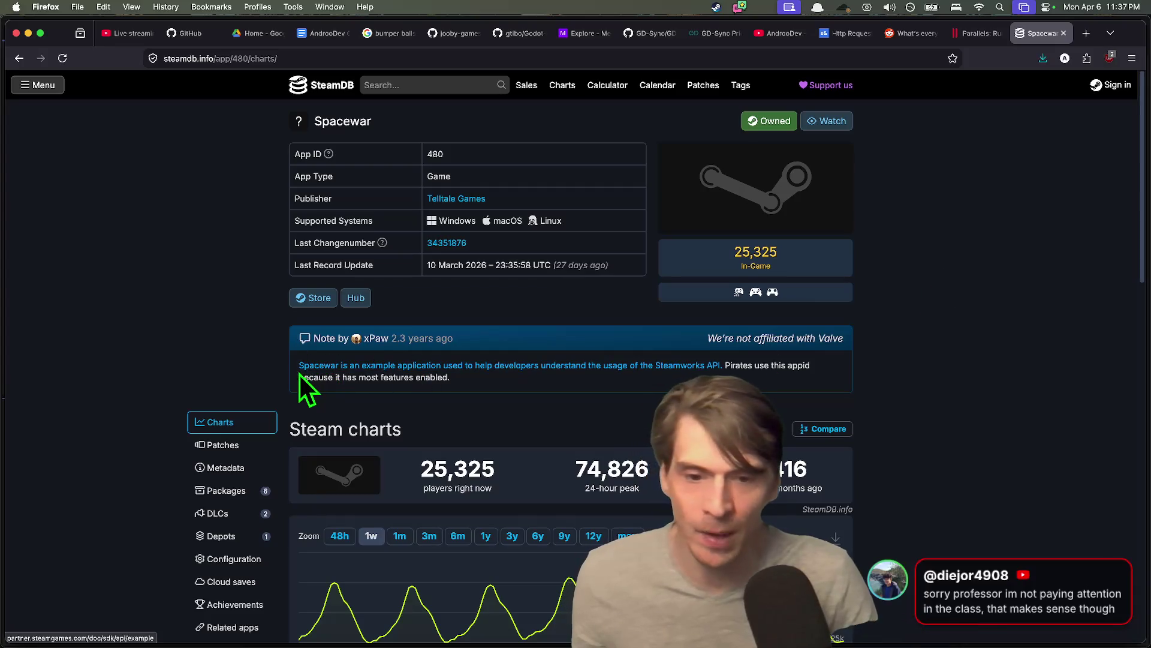
drag(451, 377, 725, 363)
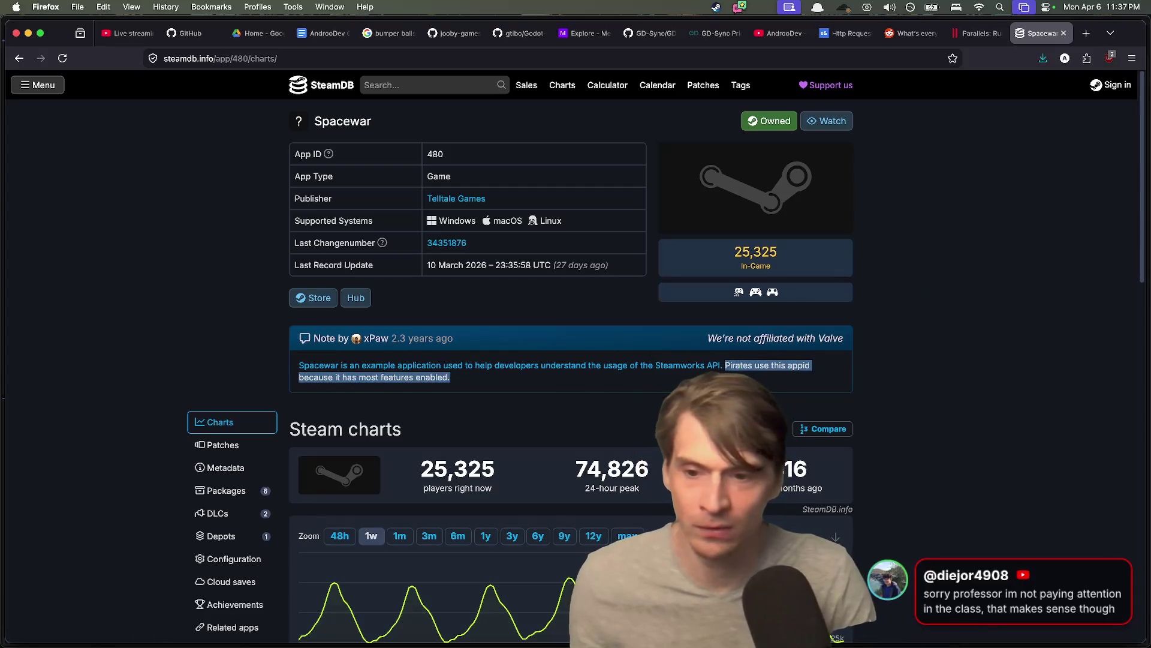
click(935, 387)
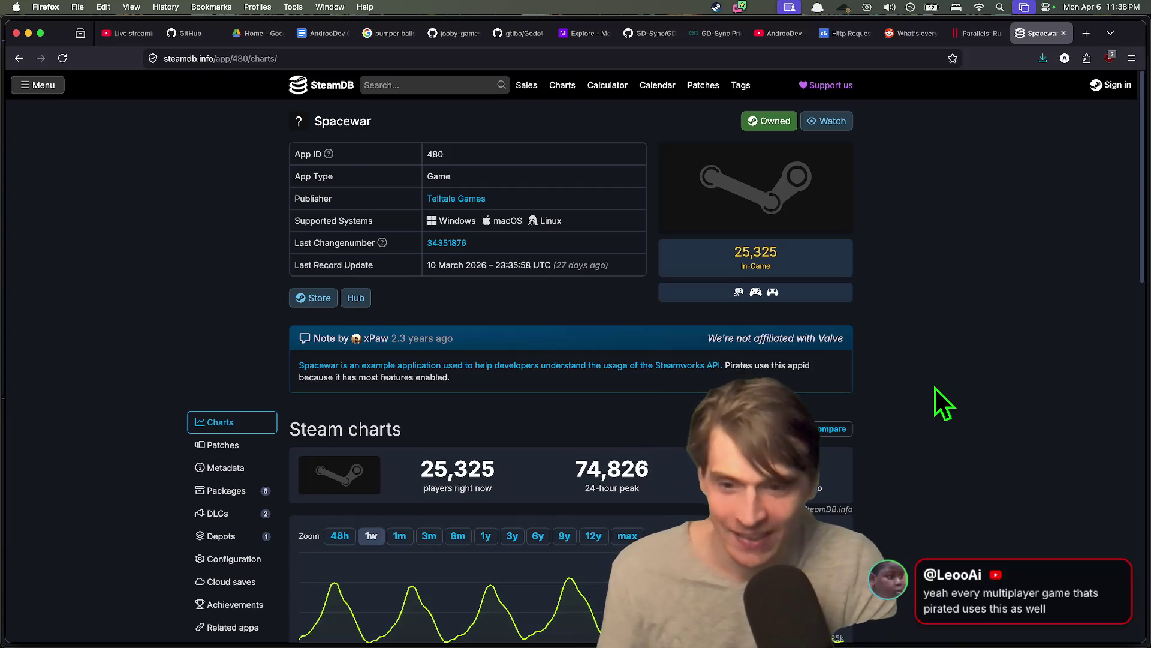
scroll(936, 388, down, 1)
scroll(936, 387, up, 1)
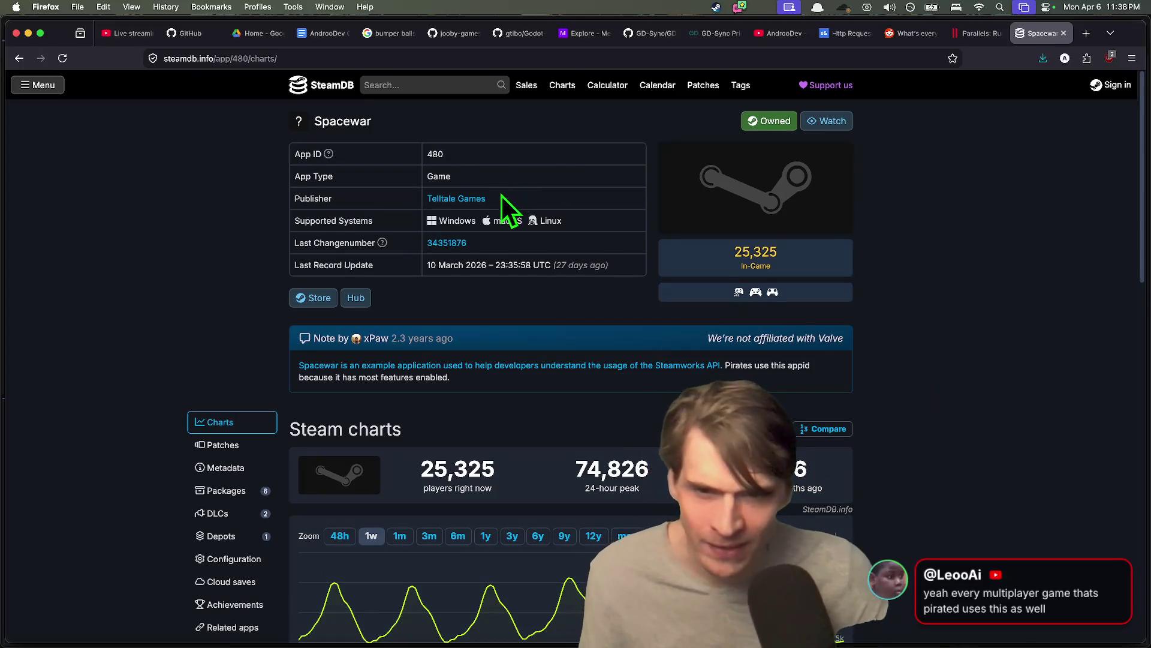
click(465, 204)
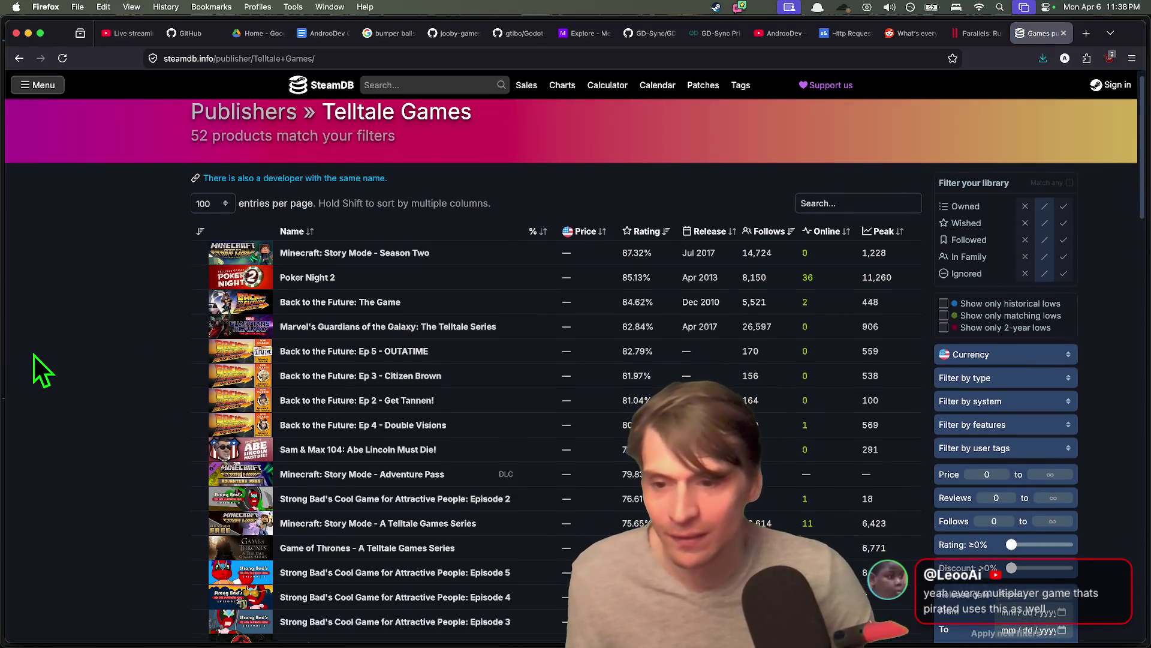
scroll(92, 352, down, 20)
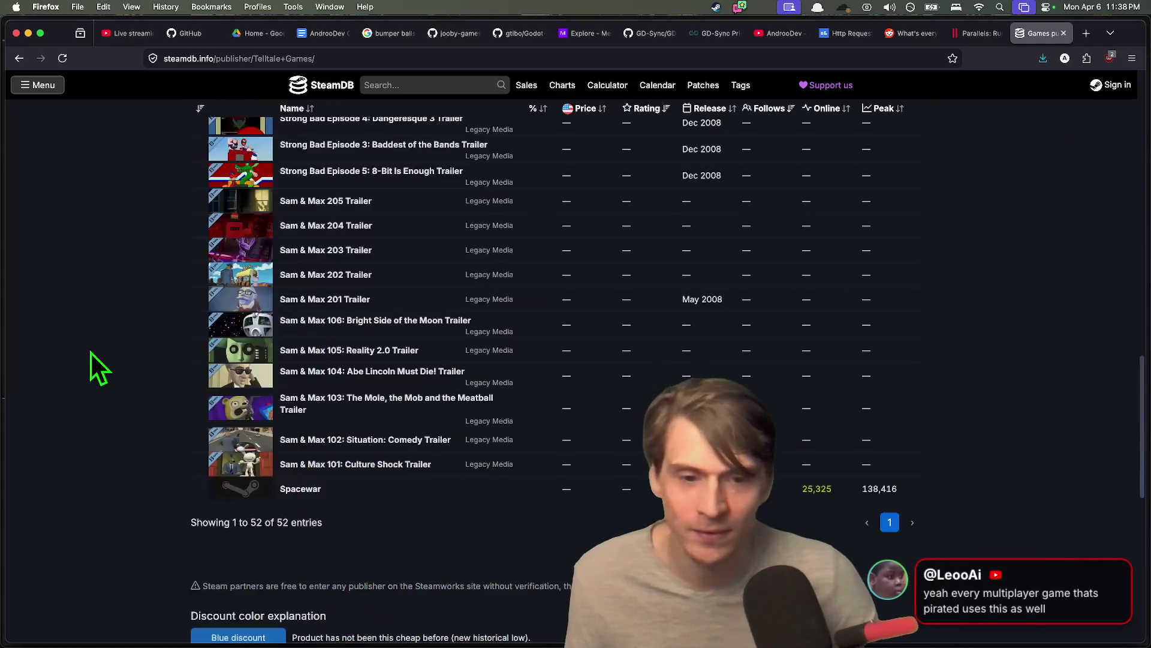
scroll(91, 347, up, 1)
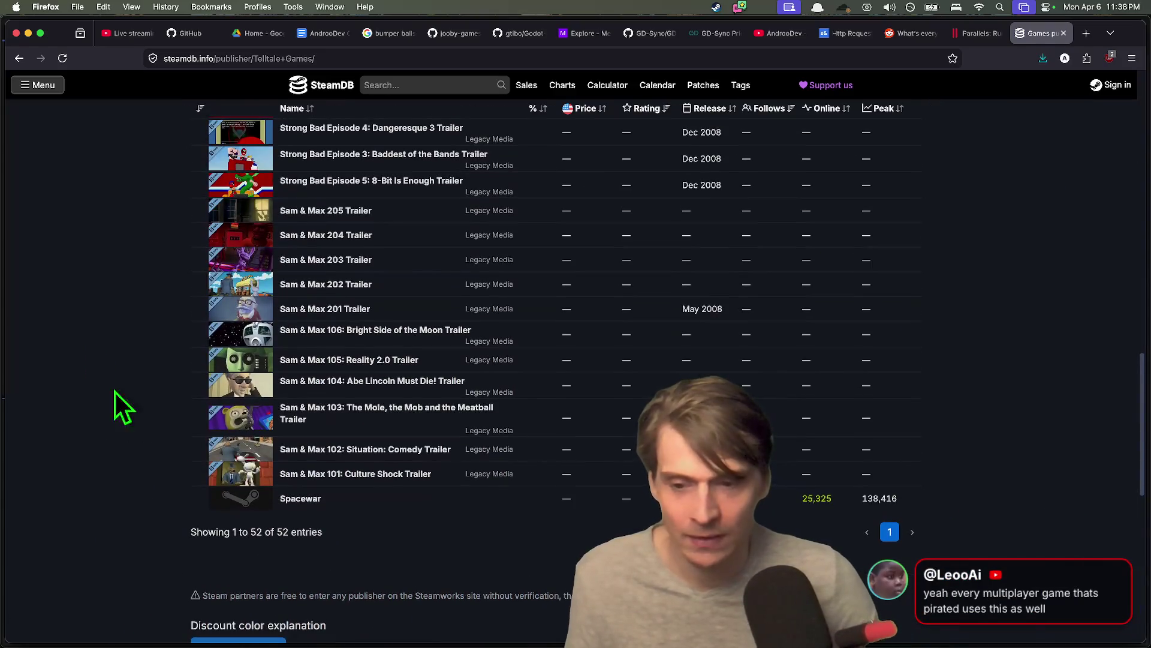
mouse_move(314, 500)
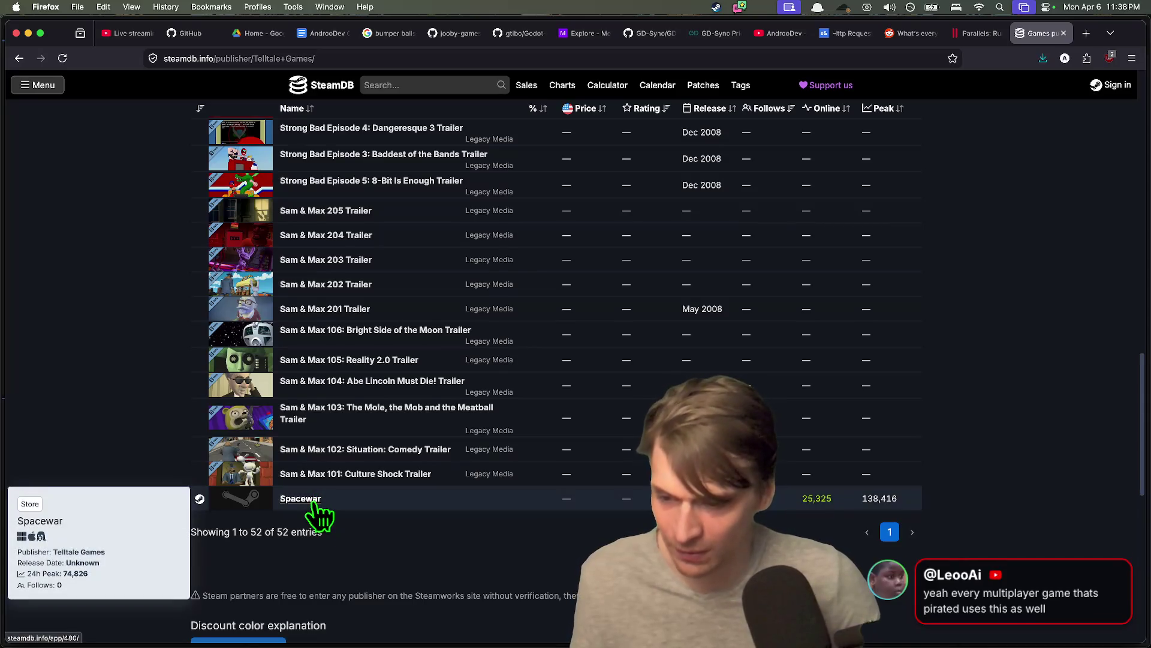
click(313, 502)
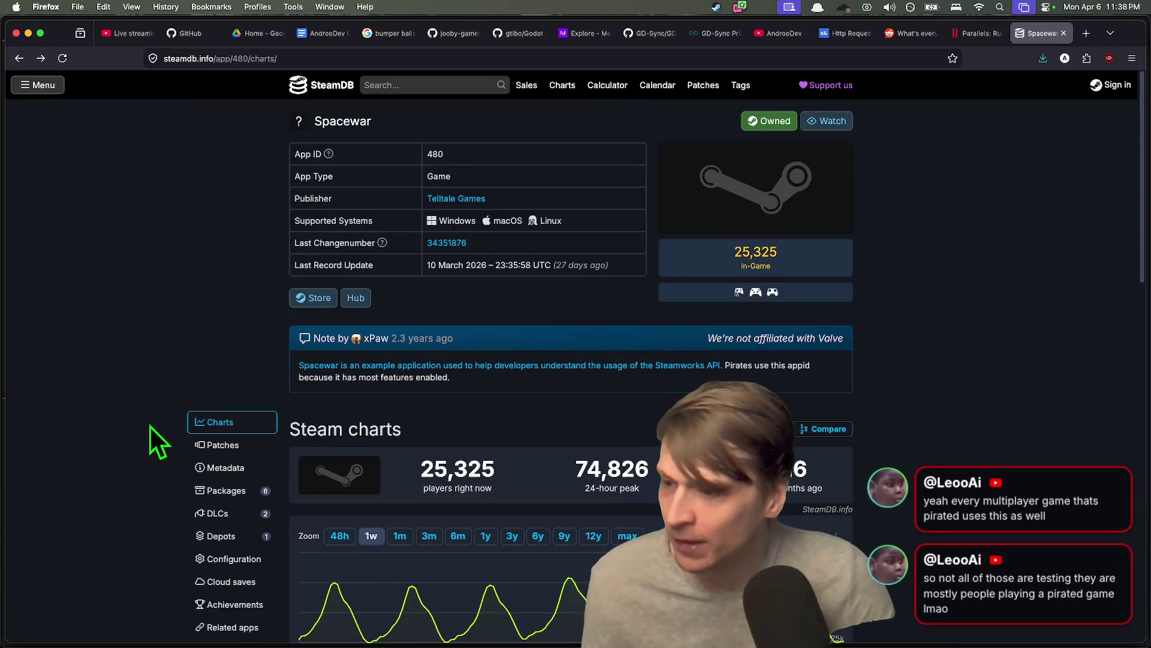
- Scroll the SteamDB Spacewar page back to the top, showing 25,325 current players and peak counts
scroll(149, 424, down, 3)
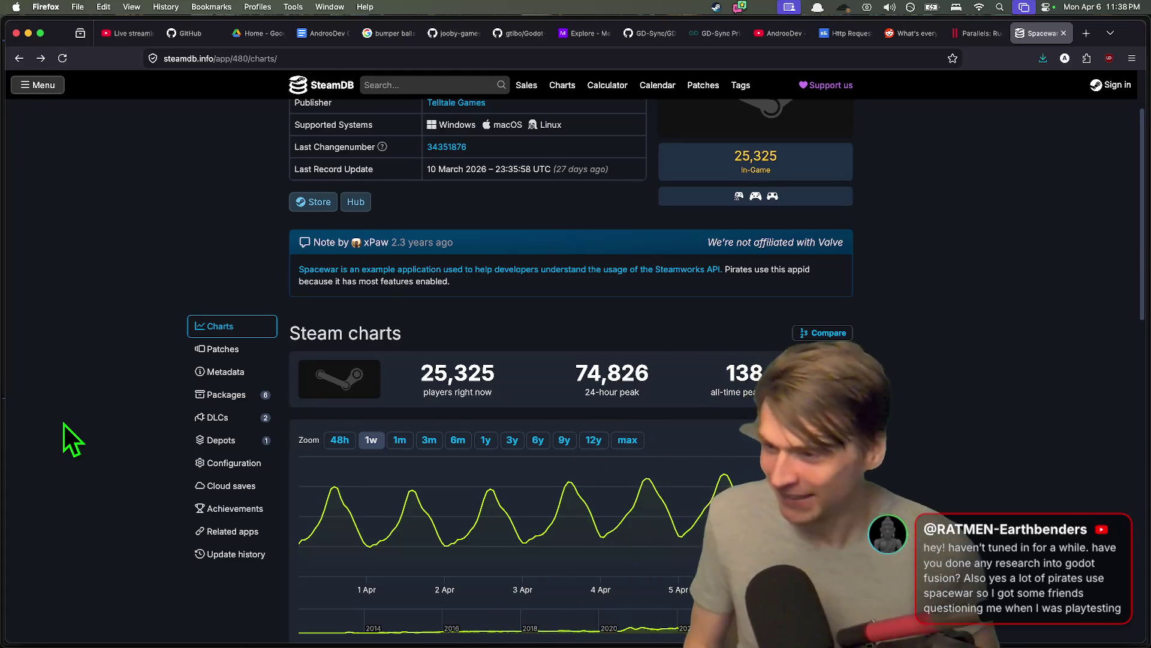
key(super+Tab)
key(super+Tab)
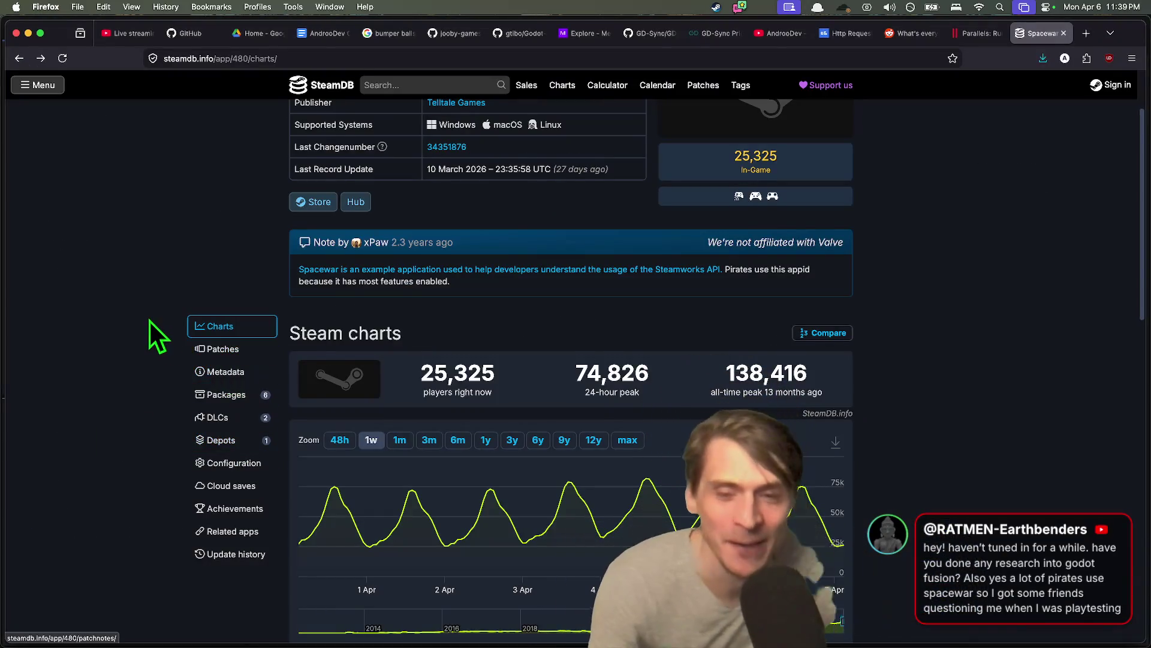
scroll(133, 384, up, 2)
key(super+Tab)
key(Escape)
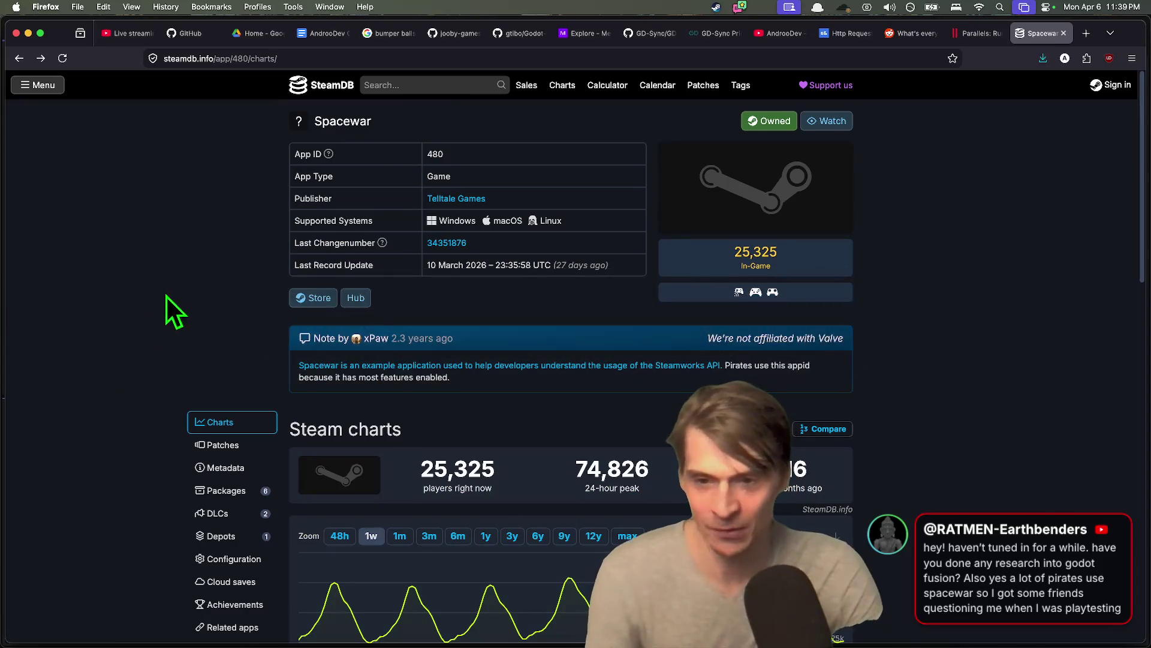
key(super+Tab)
key(super+Tab)
key(super+Tab)
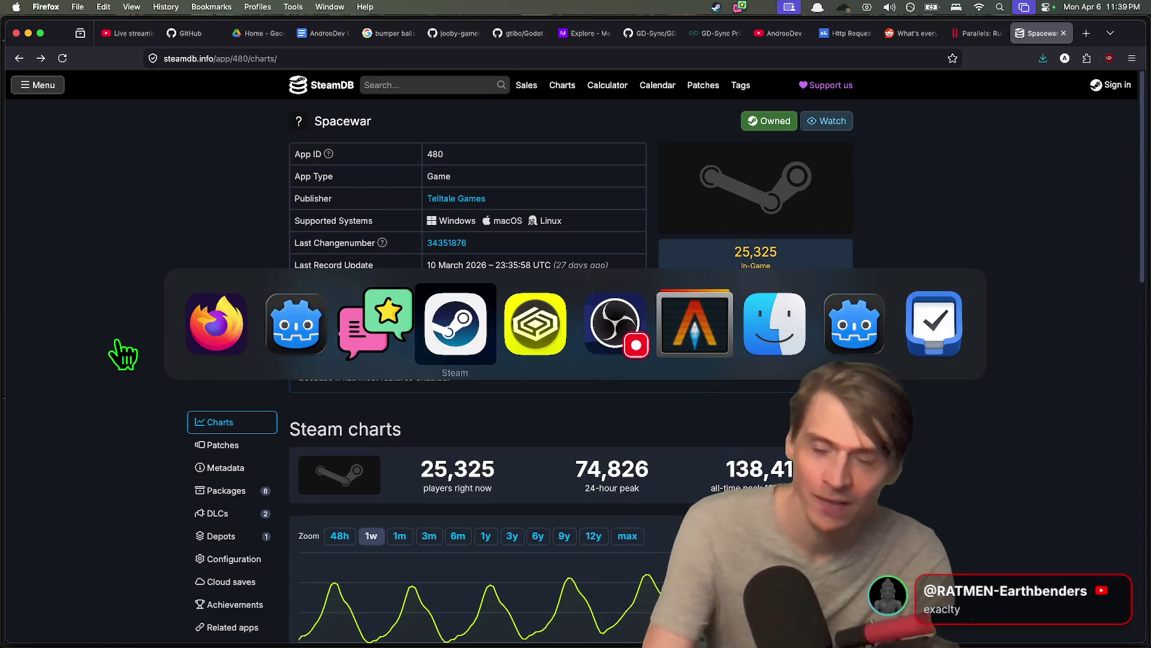
- Add a GodotFusion entry after SpacetimeDB in network.gd's PEERS enum
key(super+shift+Tab)
key(super+shift+Tab)
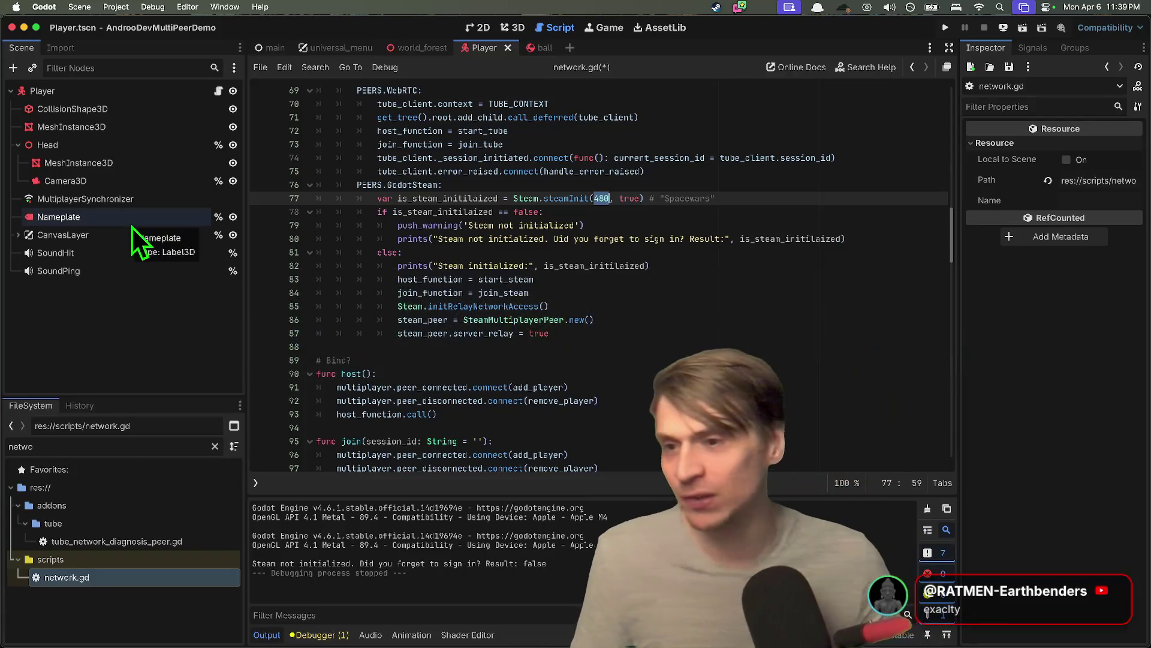
scroll(610, 246, up, 15)
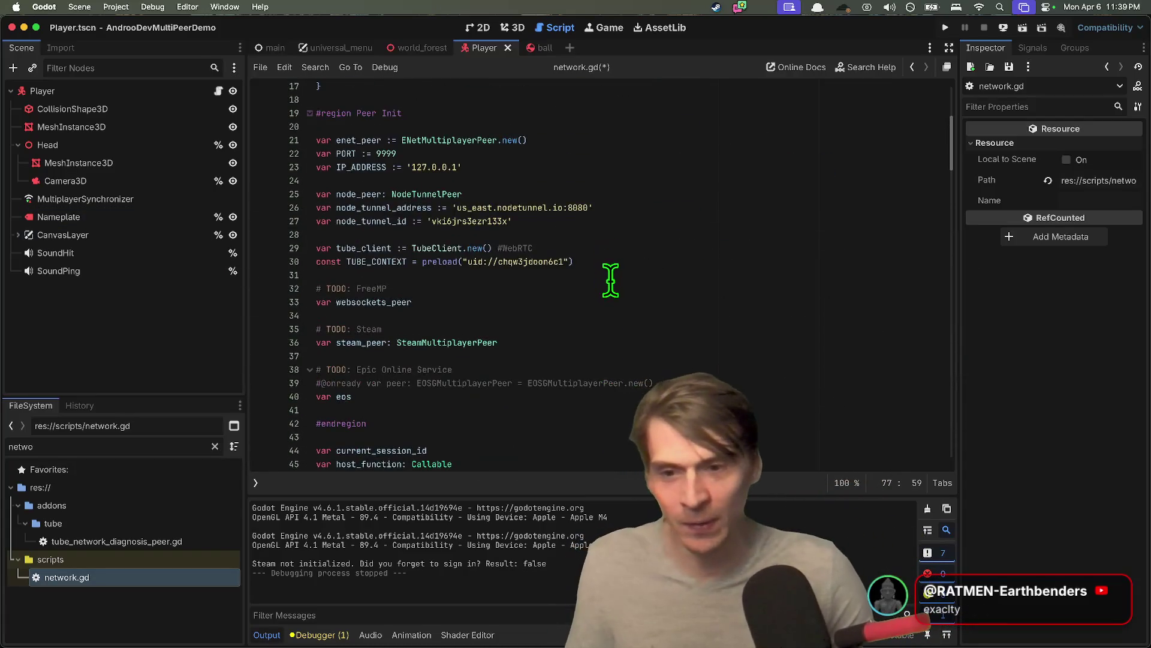
scroll(618, 257, up, 5)
click(616, 278)
key(Up)
key(End)
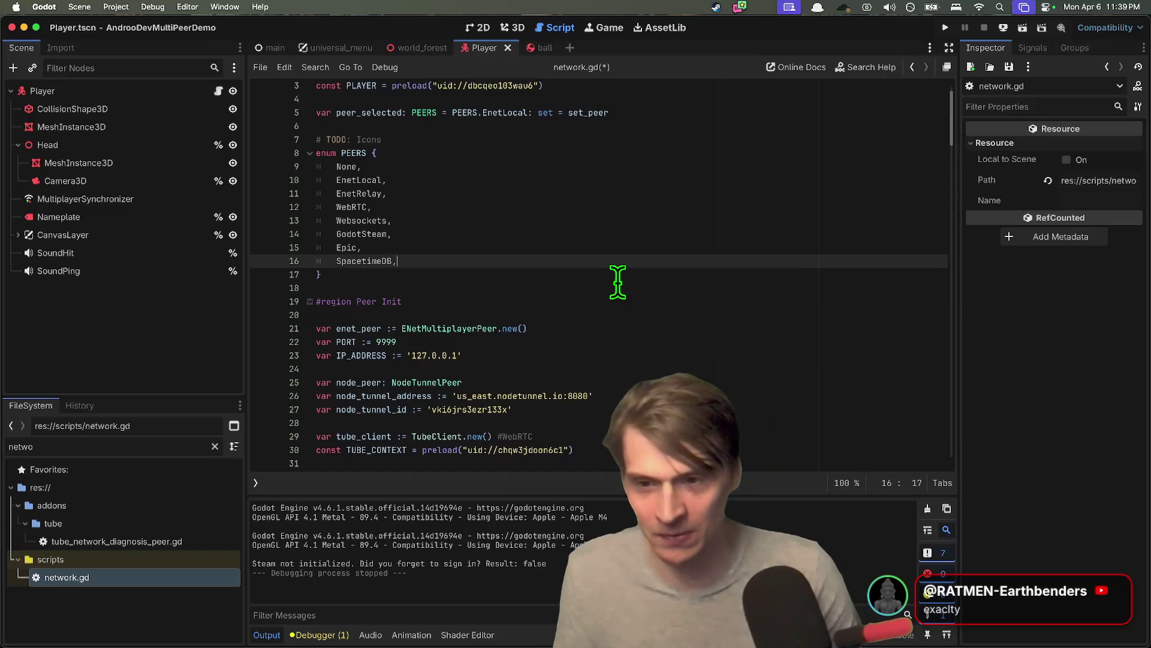
key(Return)
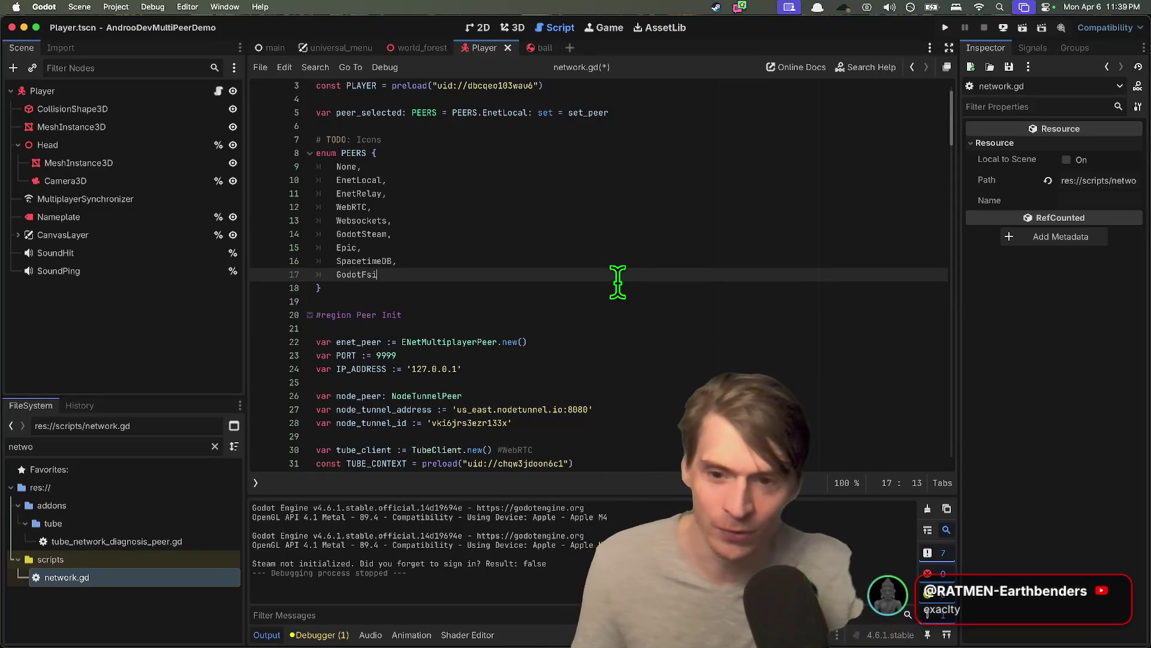
- Save network.gd and run the project with two game instances
key(Down)
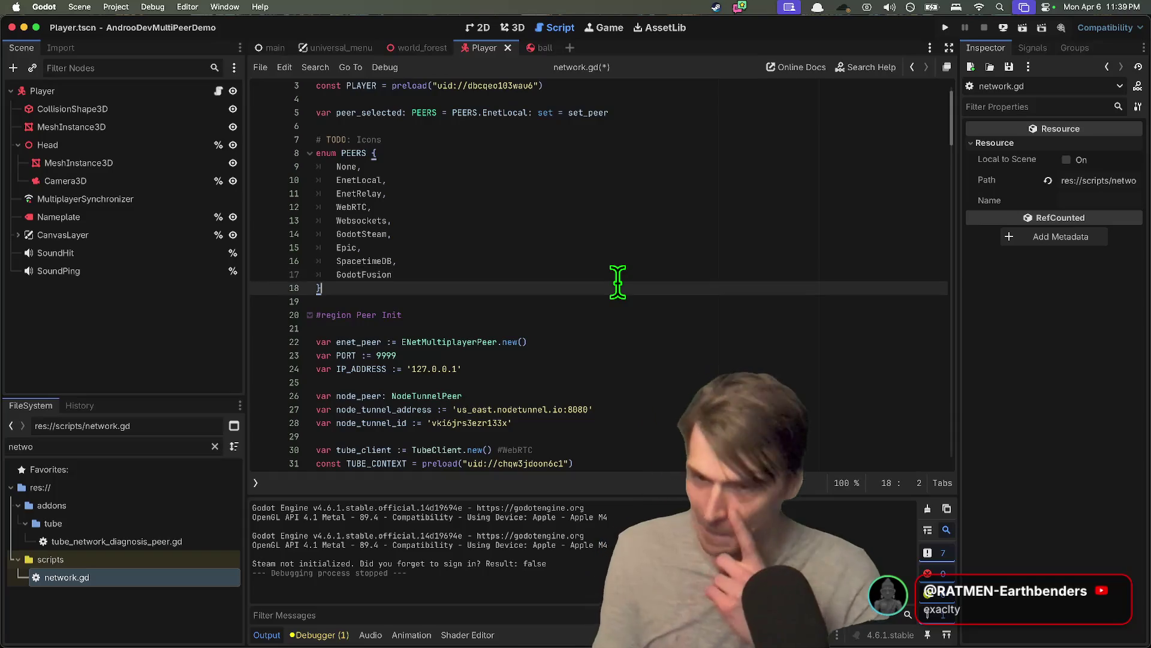
key(super+s)
key(super+b)
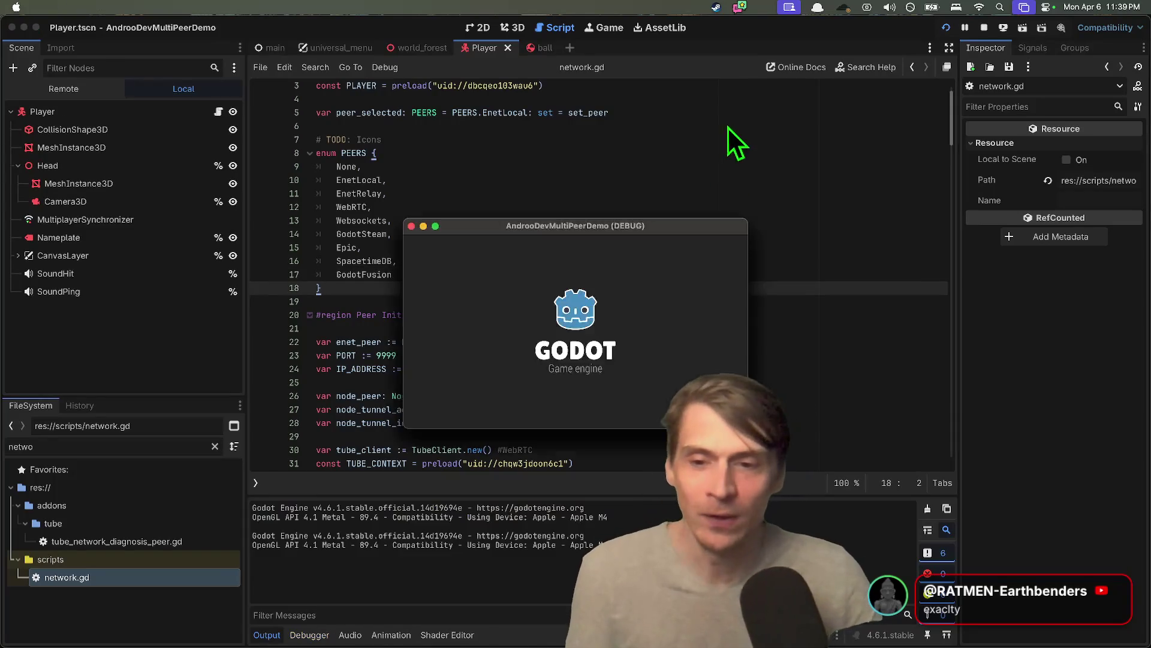
- Set both game windows' peer to EnetRelay and create a session in the first
click(305, 182)
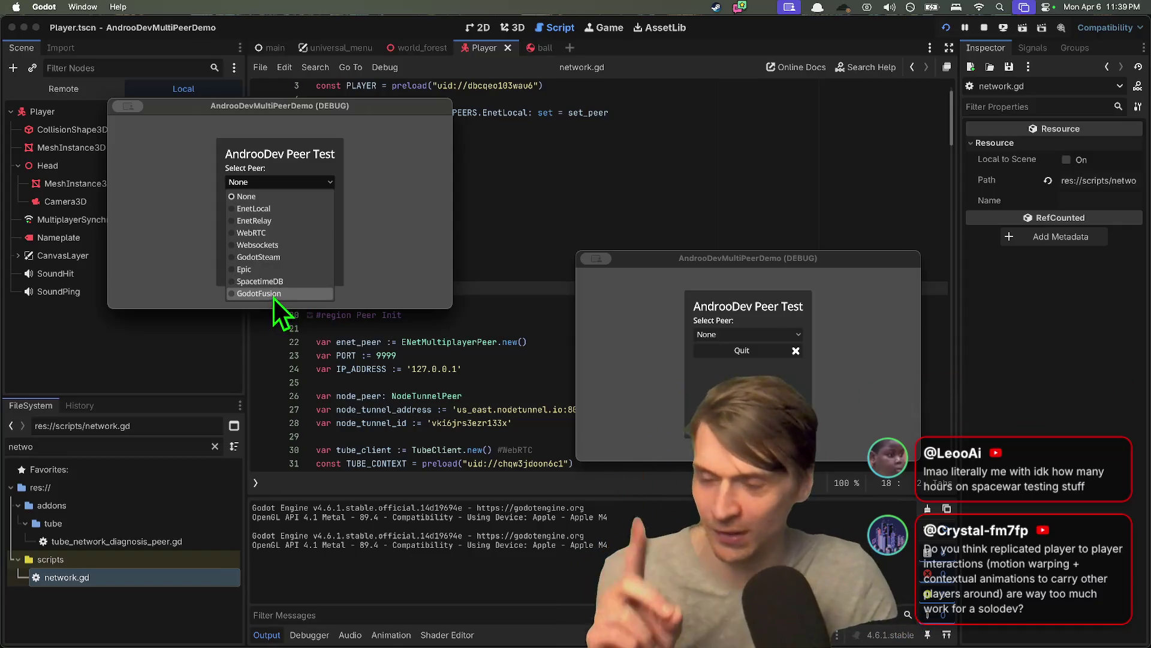
click(327, 223)
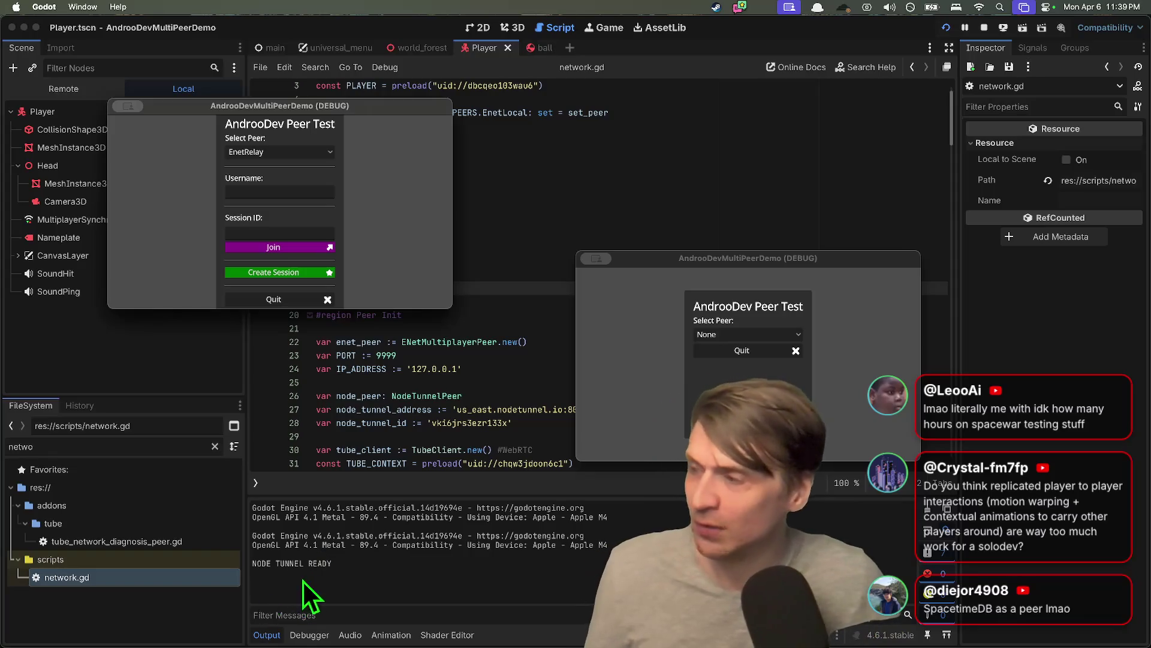
click(782, 331)
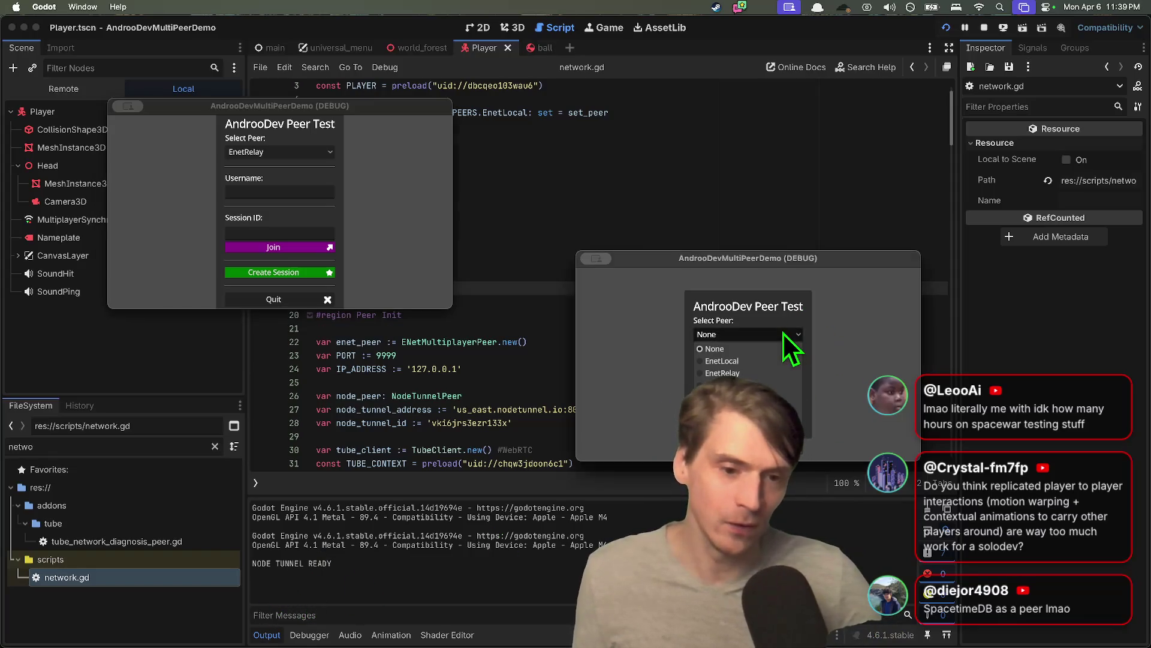
click(780, 362)
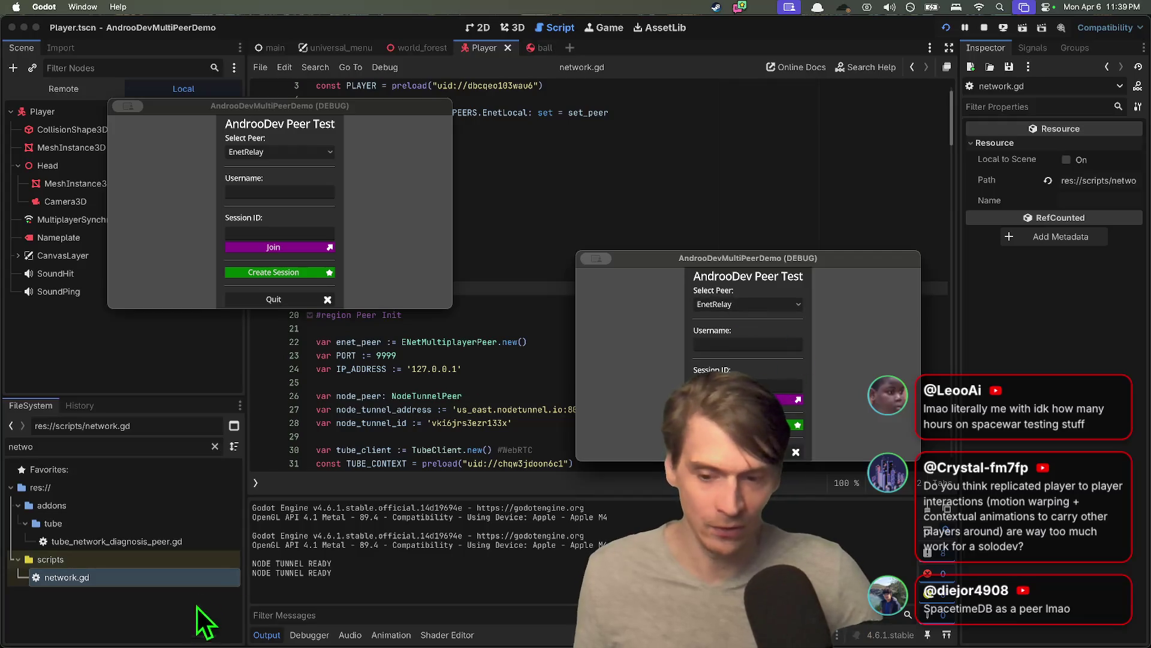
click(302, 277)
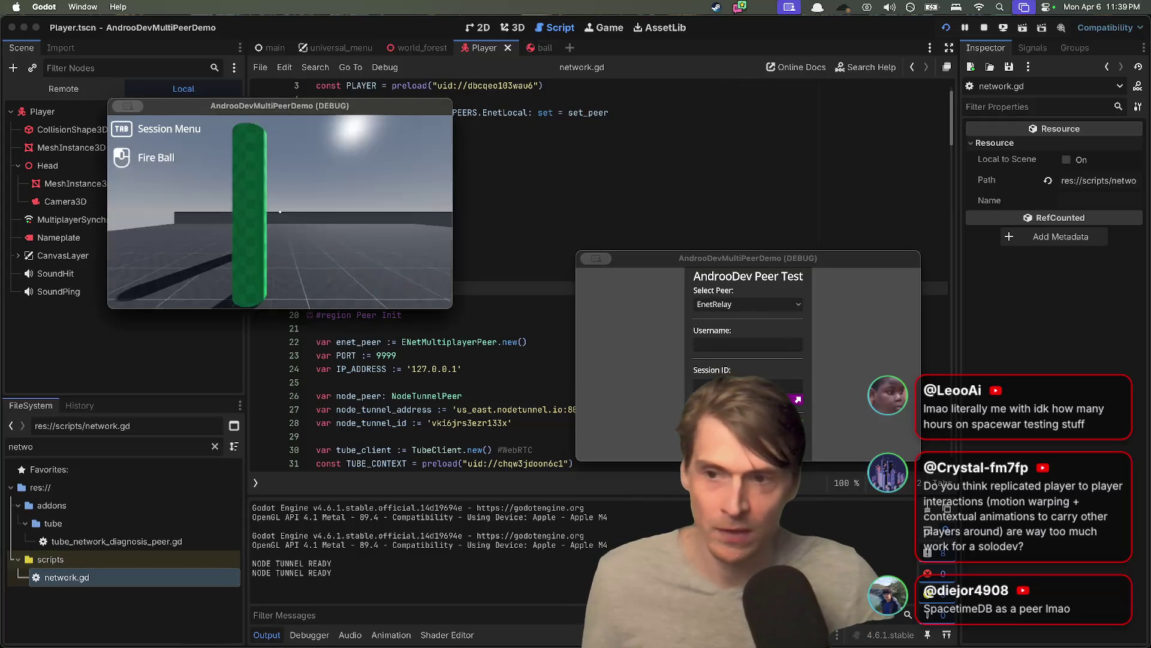
- Join the relay session from the second game, move and fire at the other player, then quit
click(645, 396)
text(TAVBV)
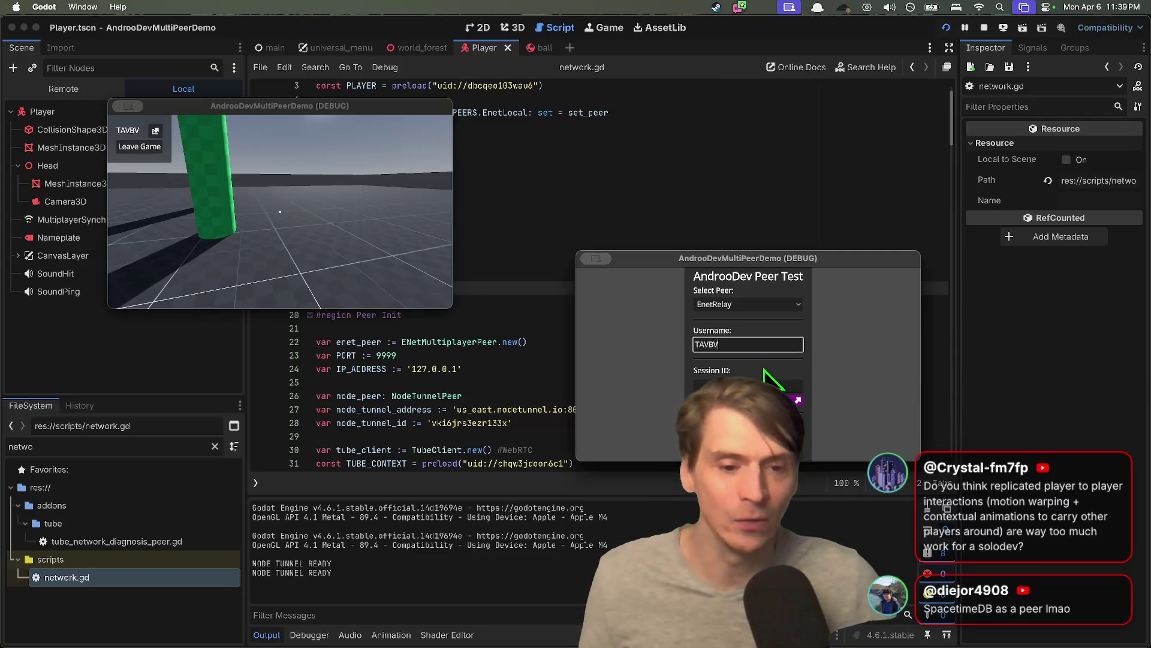
click(753, 345)
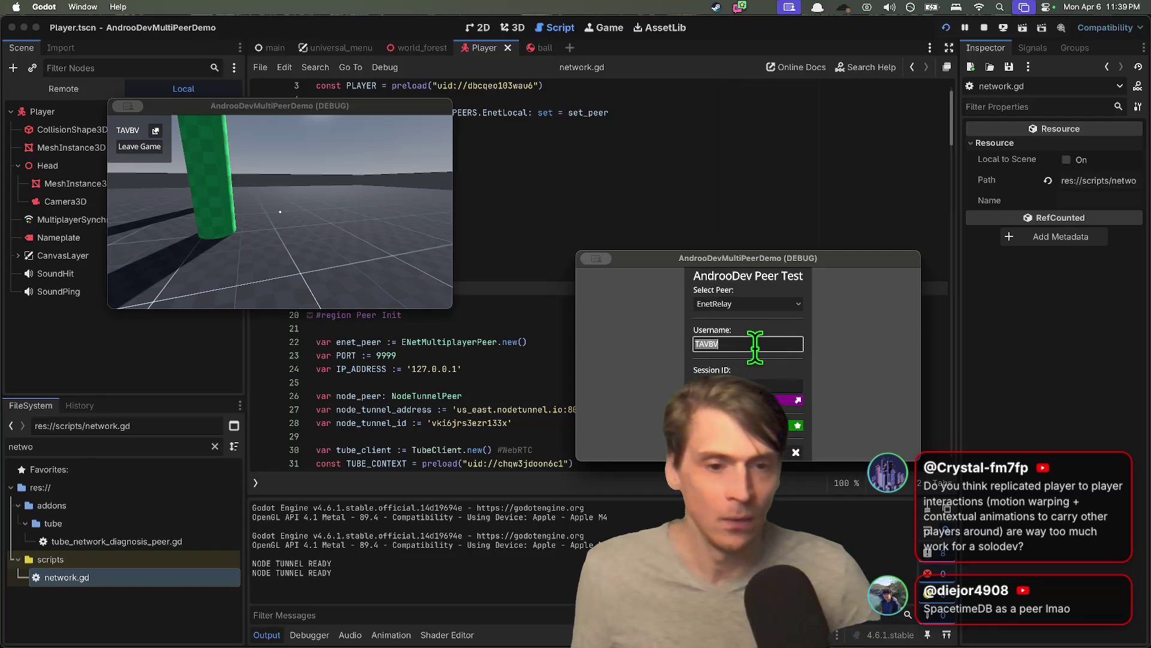
key(BackSpace)
key(Return)
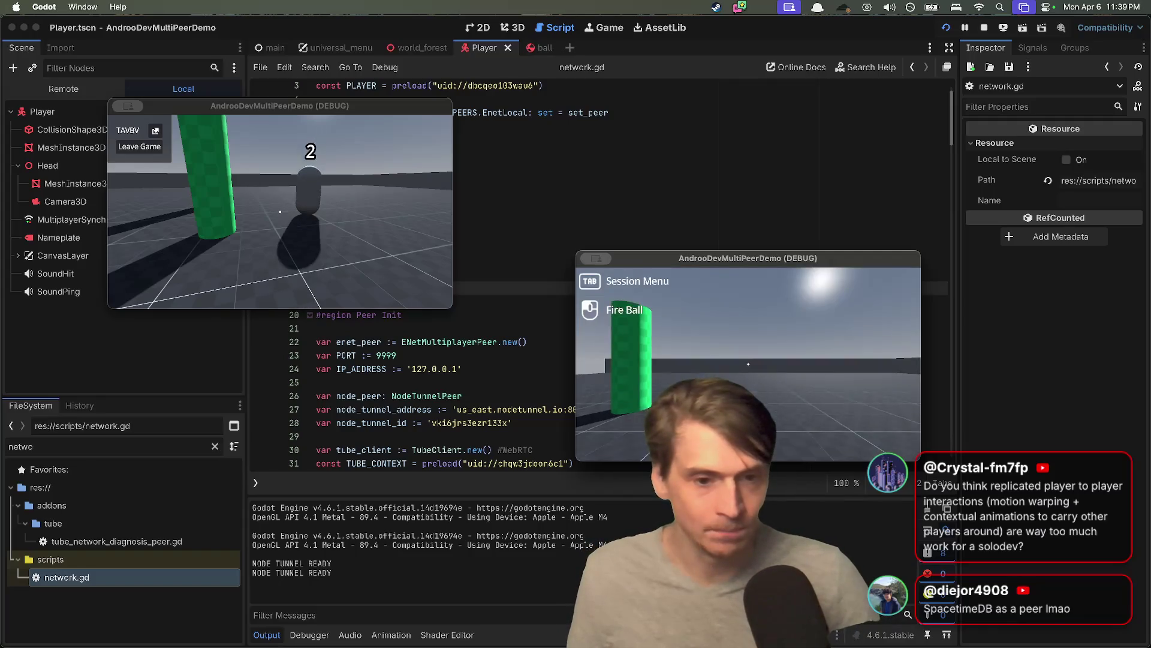
key(w)
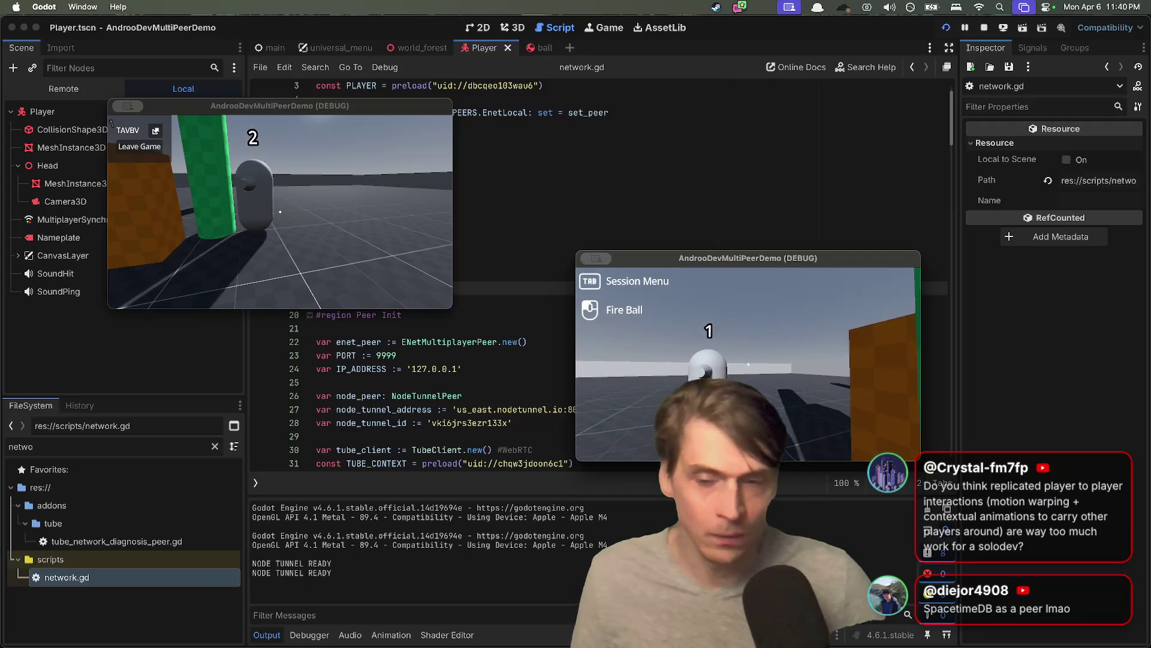
click(749, 364)
key(w)
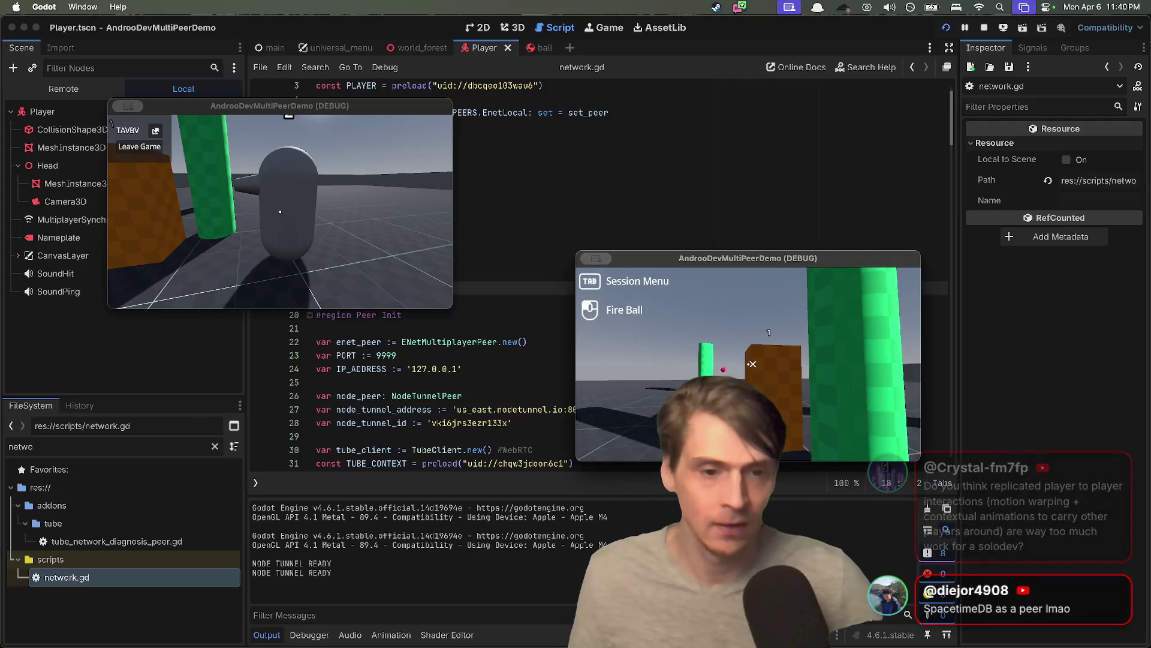
key(w)
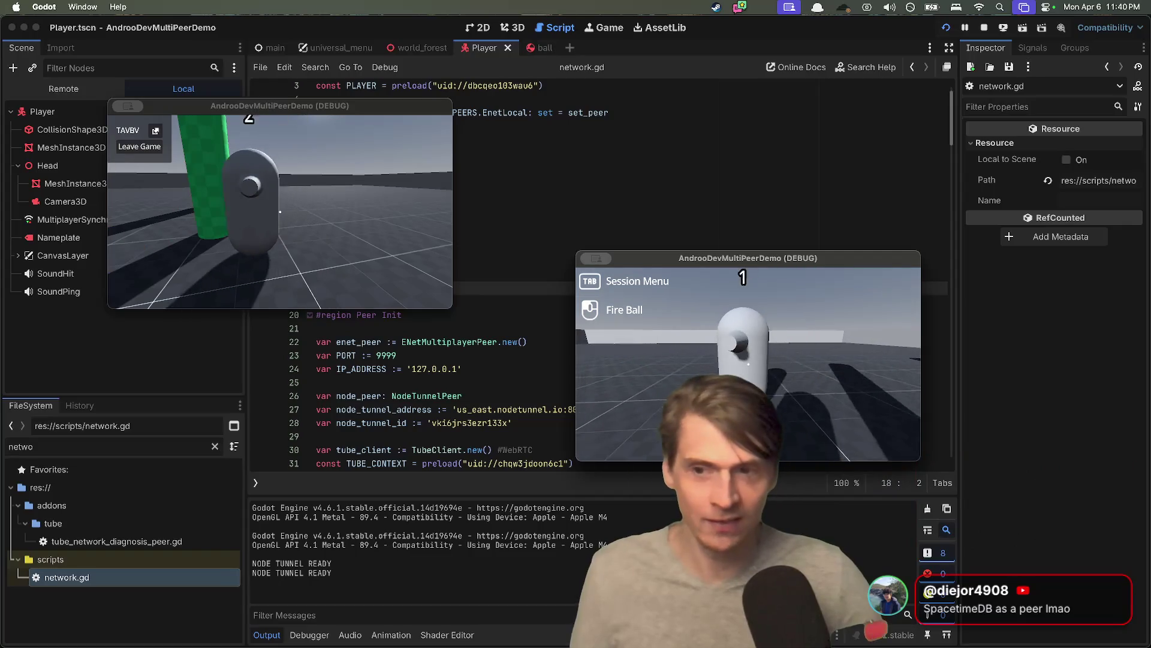
key(super+q)
key(super+q)
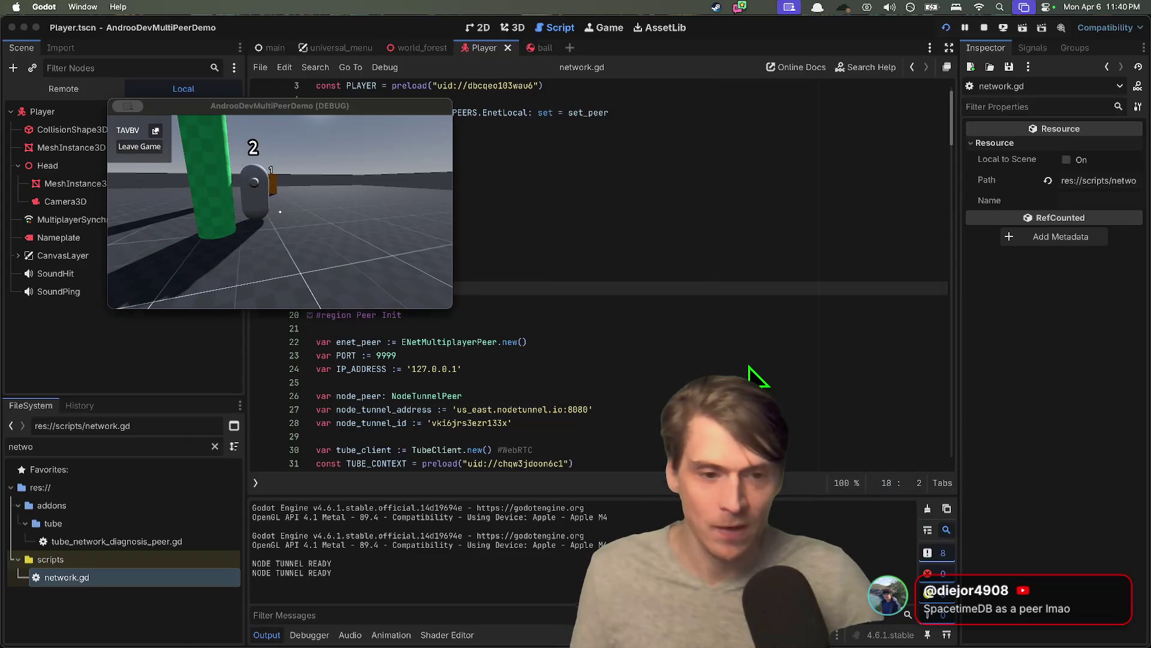
- Rerun the demo, choose EnetLocal in both games, then create and join a local session
key(super+b)
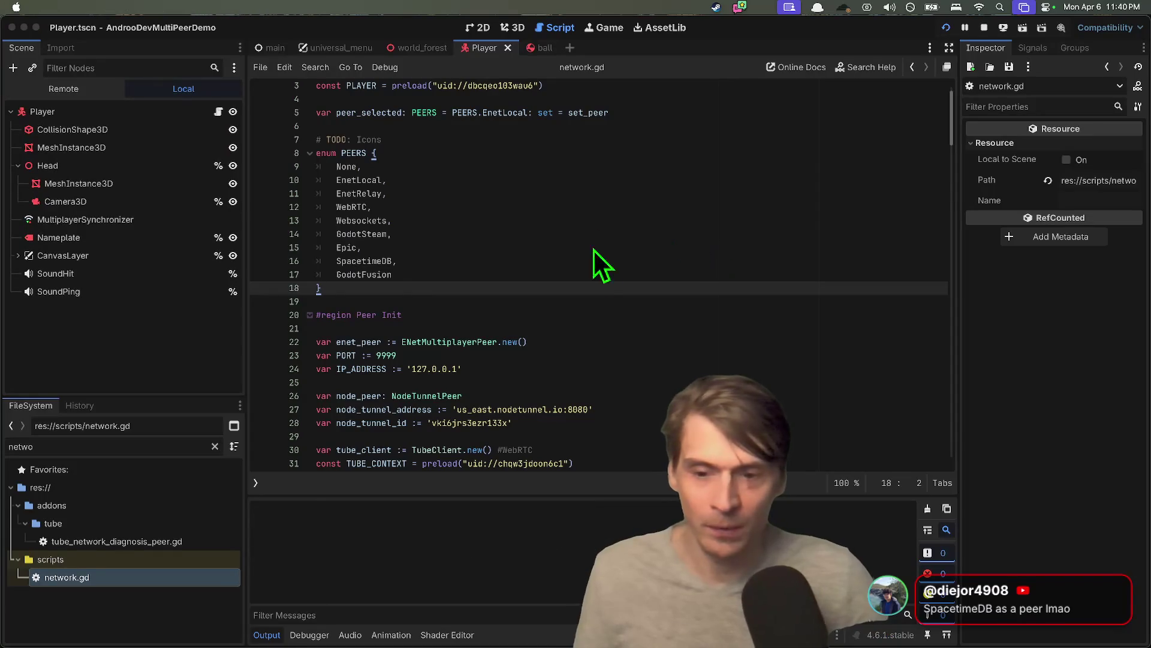
drag(511, 257, 238, 179)
click(254, 254)
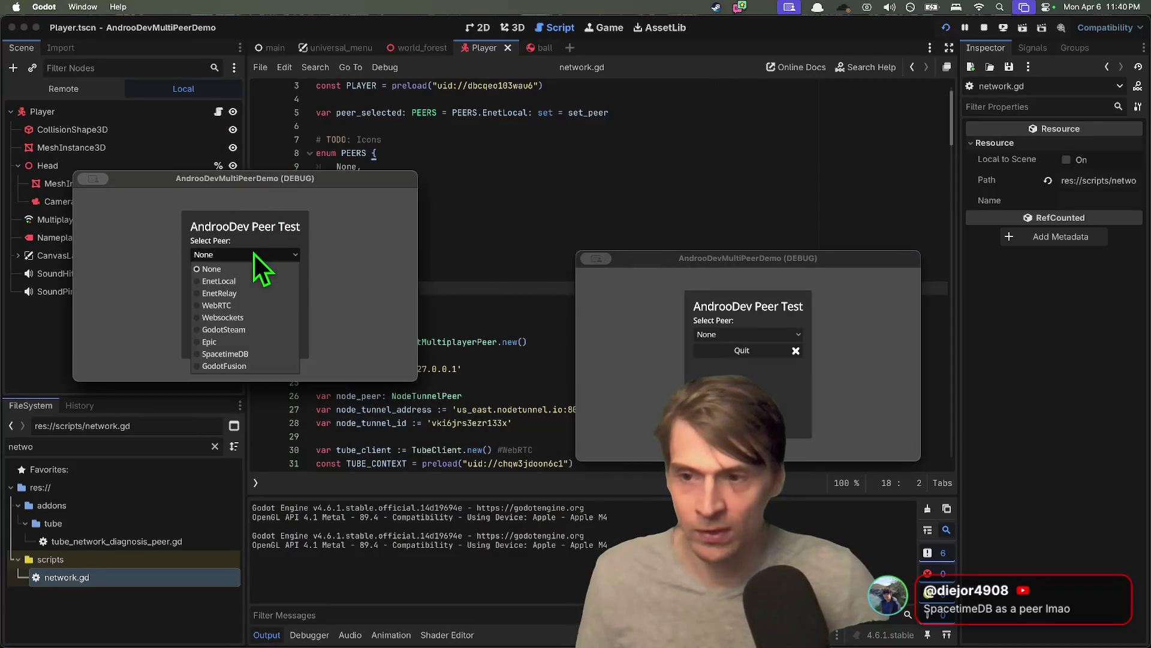
click(251, 282)
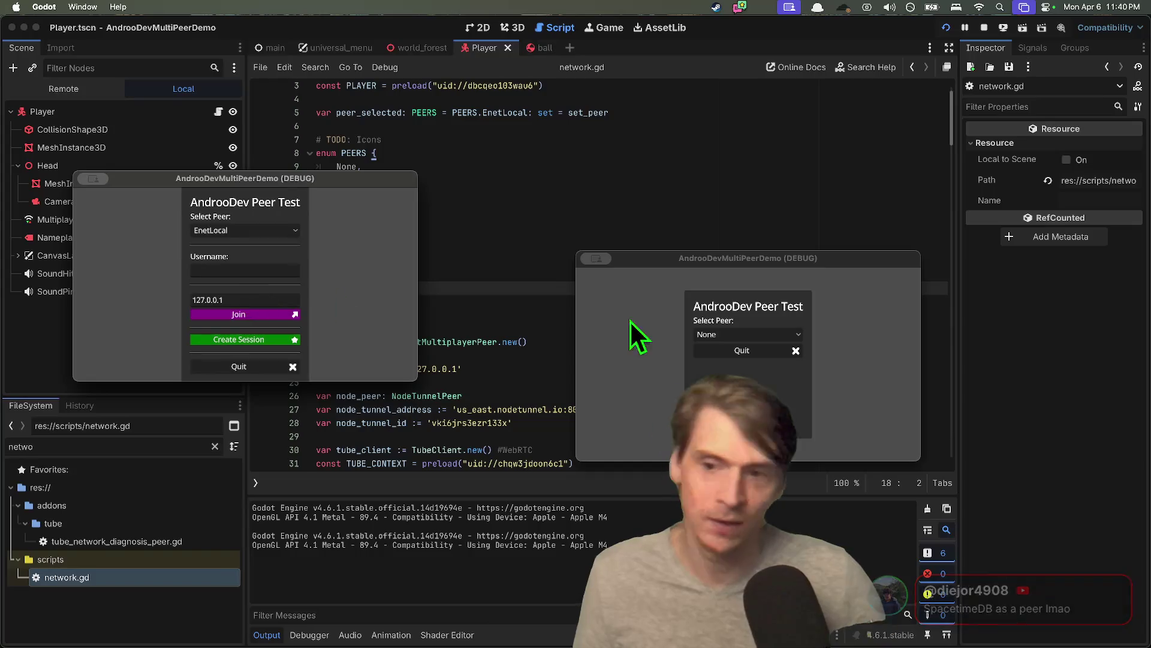
click(744, 334)
click(777, 363)
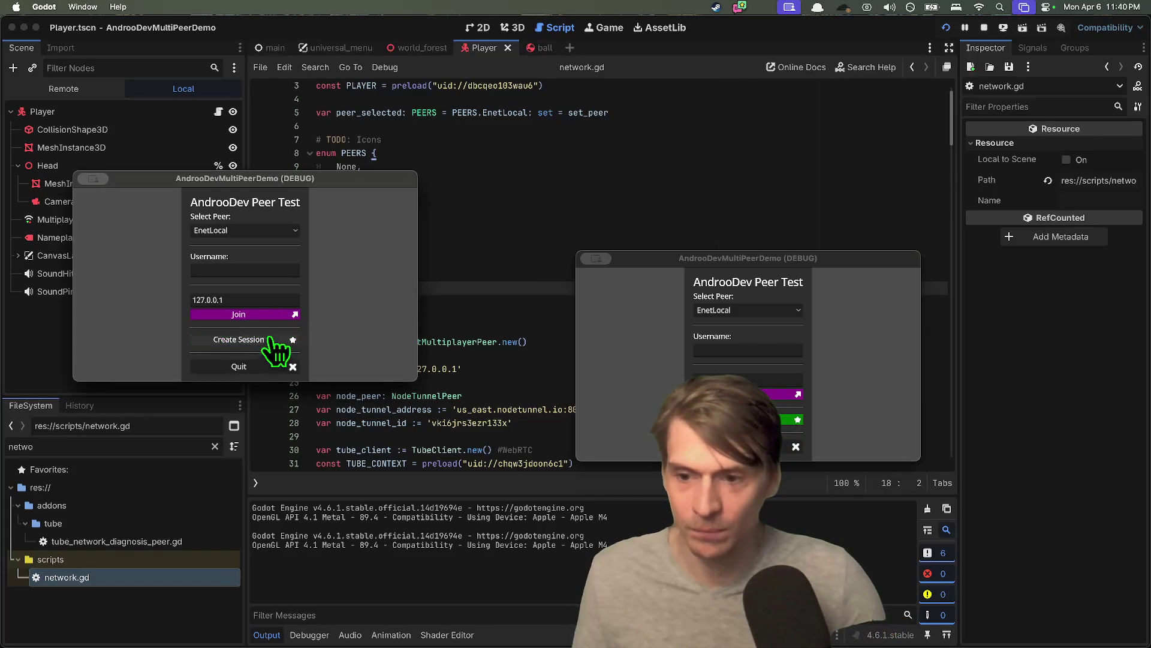
click(293, 341)
click(749, 394)
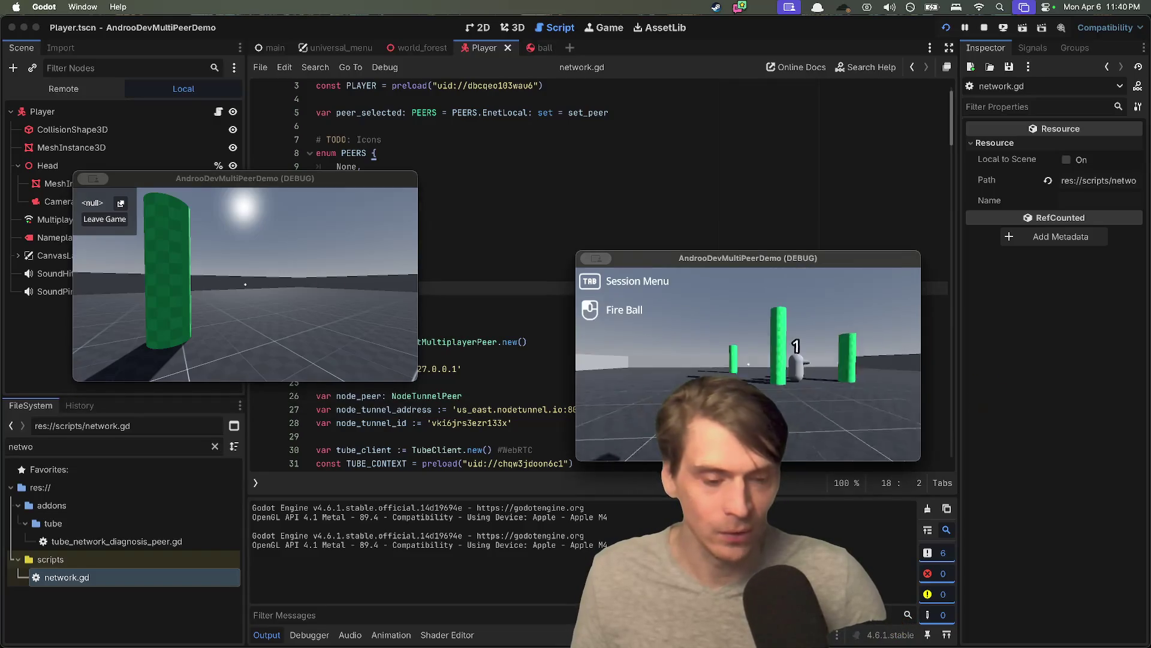
- Move player 1 toward the pillars, stop the run, and briefly open a new Firefox tab
key(w)
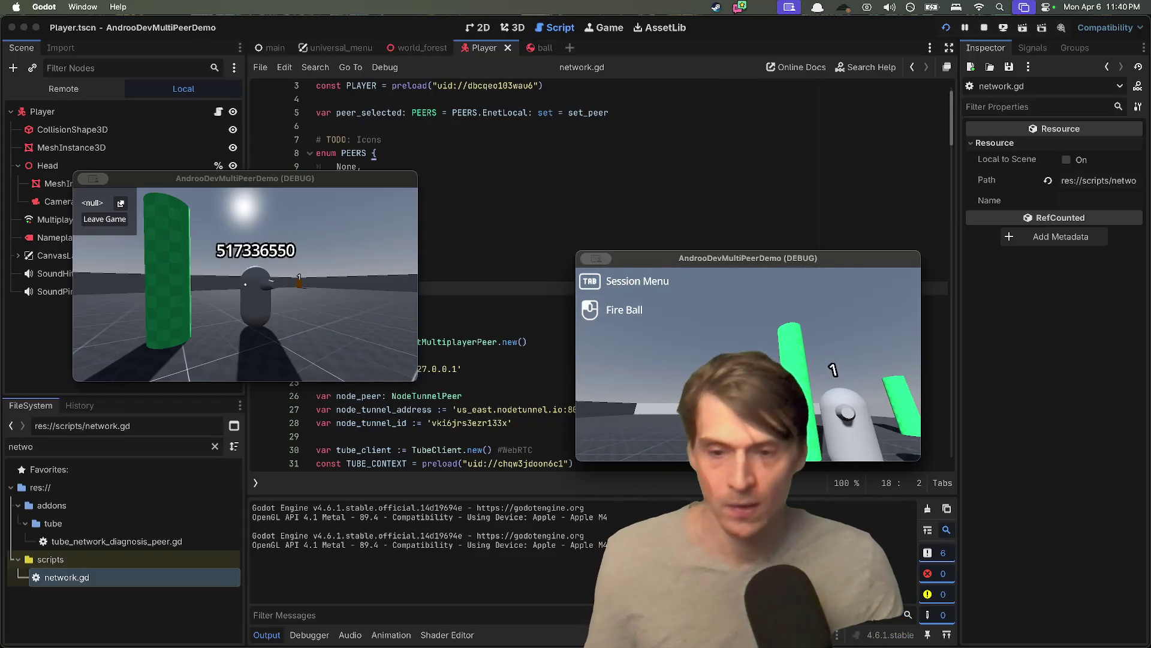
key(super+period)
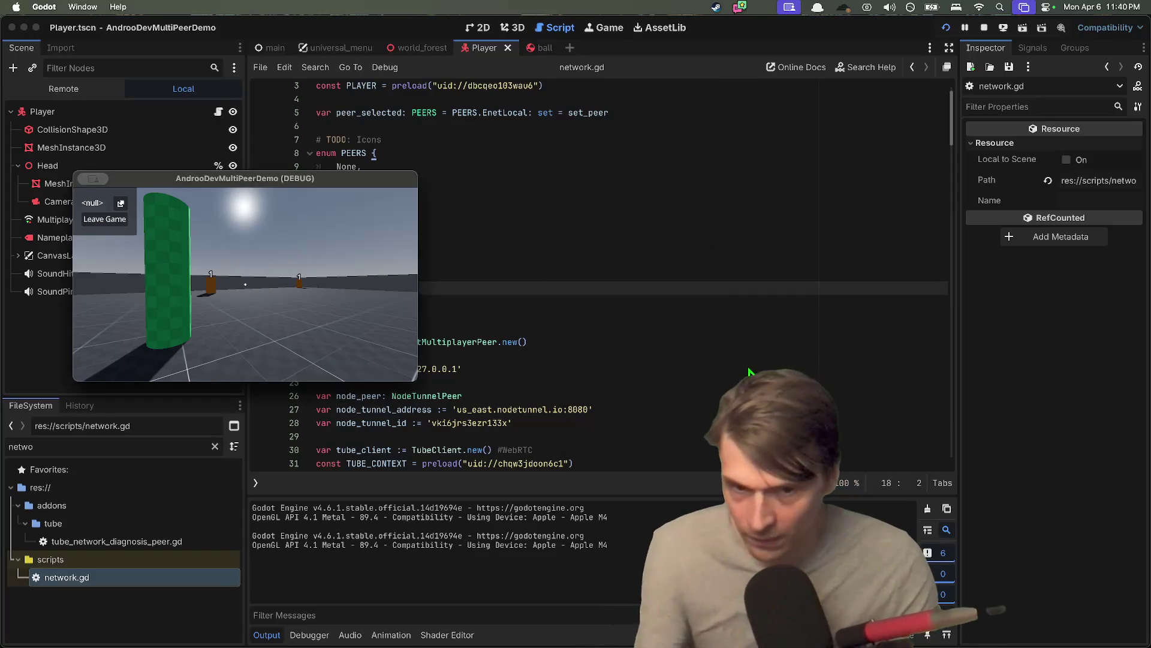
key(super+Tab)
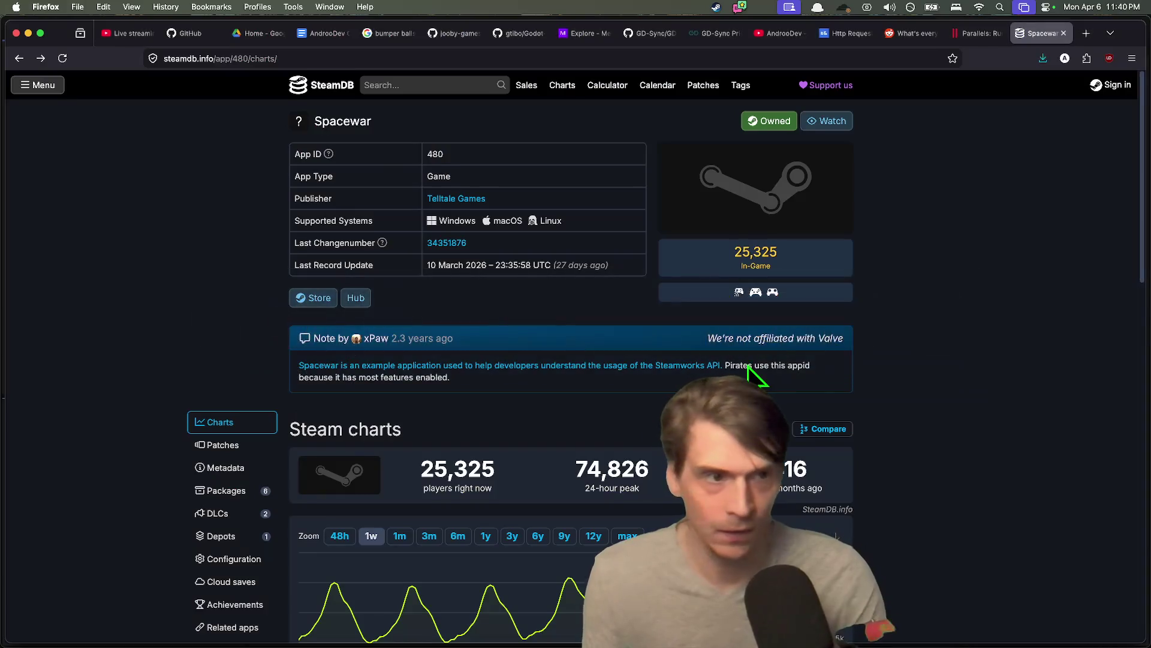
key(super+t)
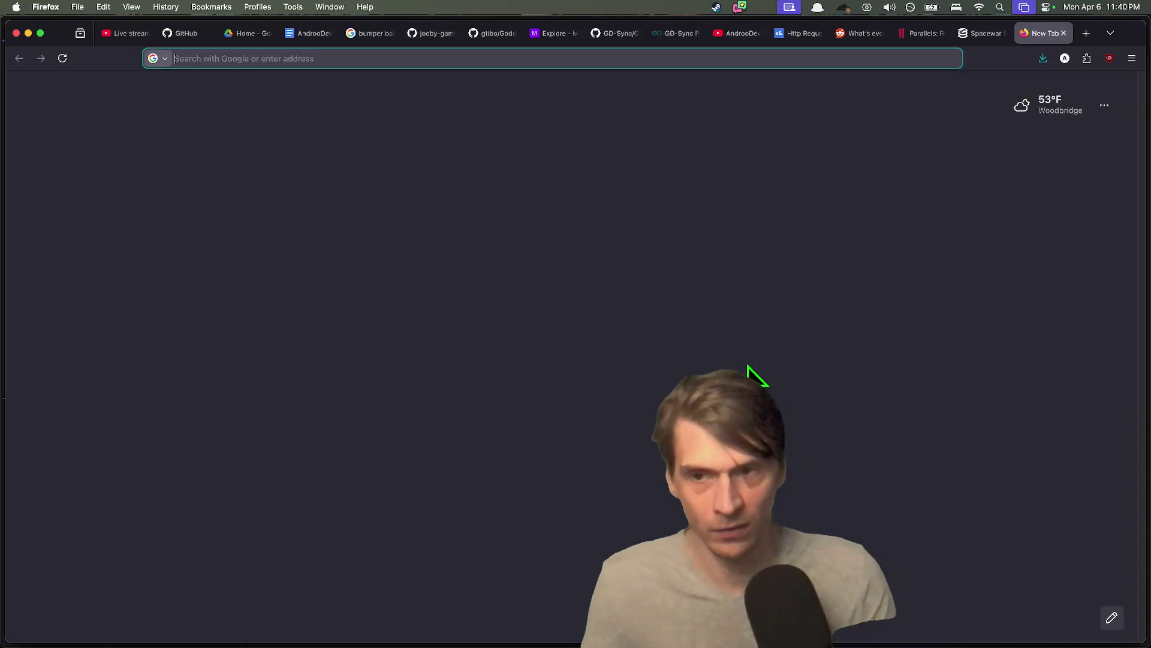
key(super+Tab)
key(super+Tab)
key(super+Tab)
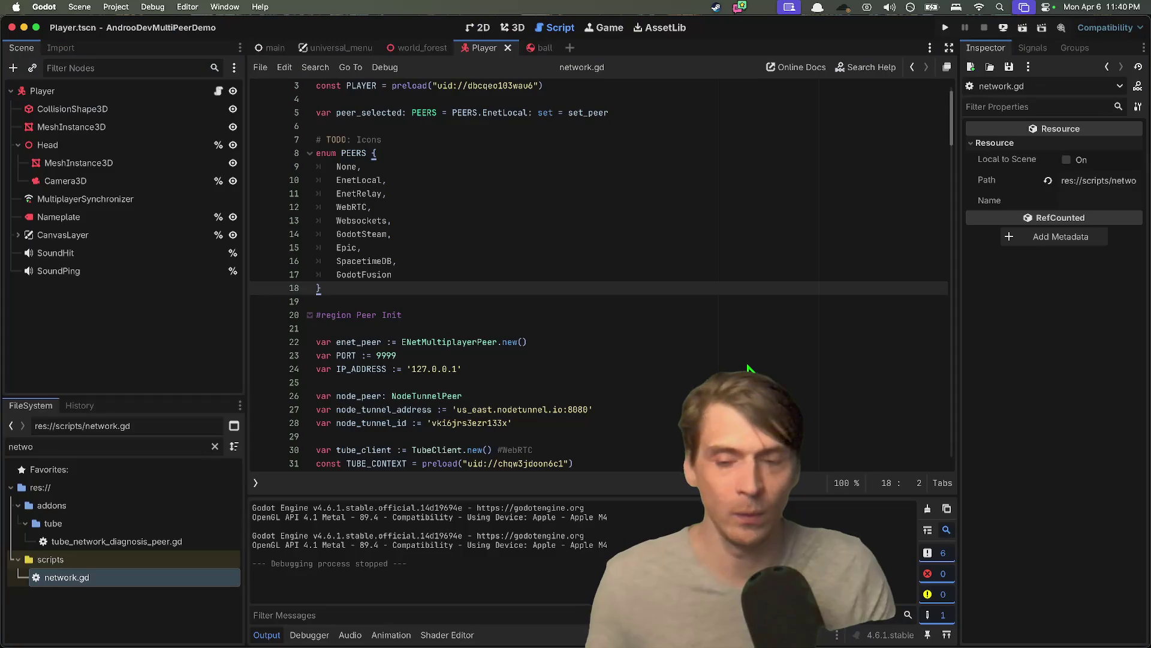
- Rerun the demo, move the left game window aside, and set its peer to GodotSteam
key(super+b)
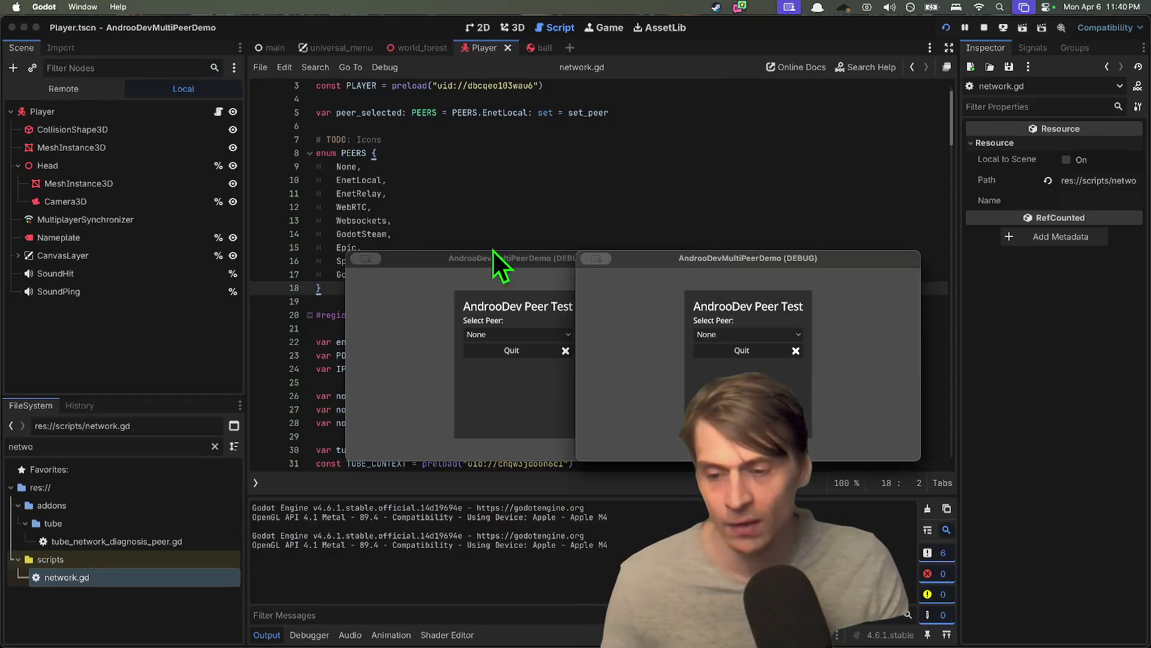
drag(487, 243, 312, 190)
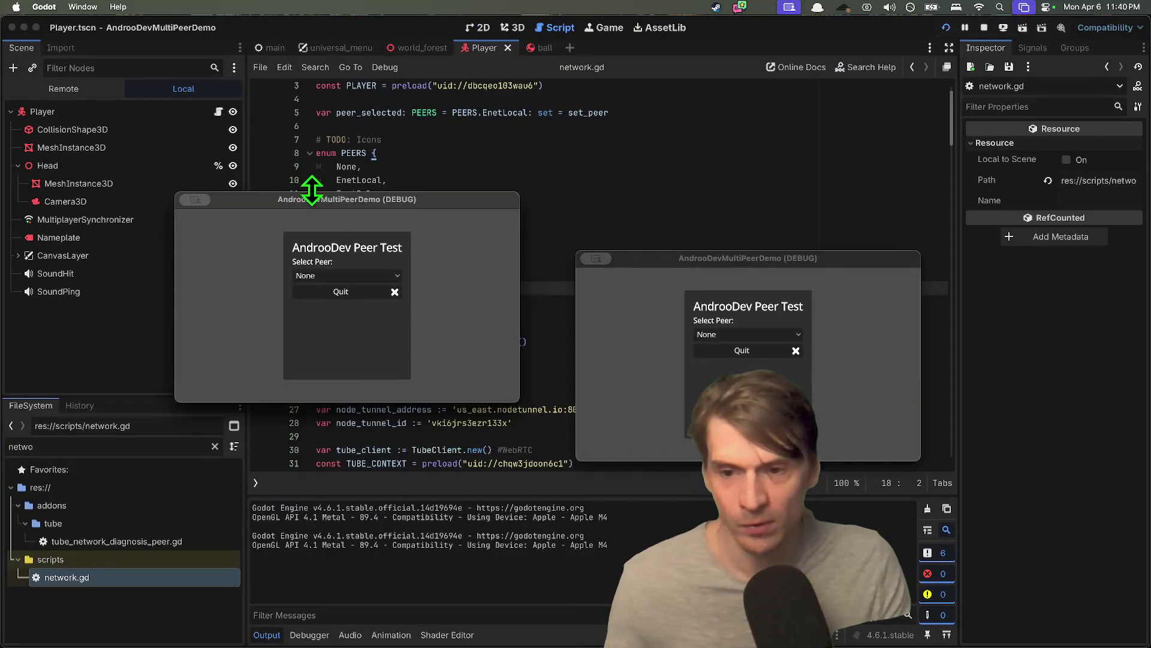
click(354, 277)
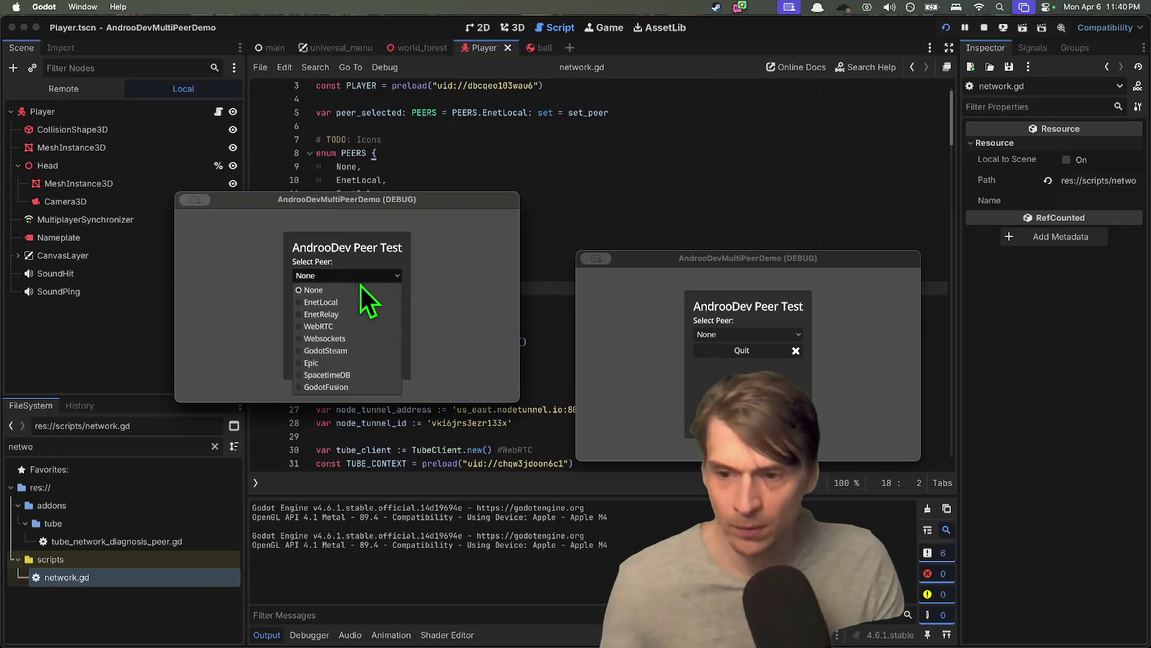
click(350, 350)
click(587, 571)
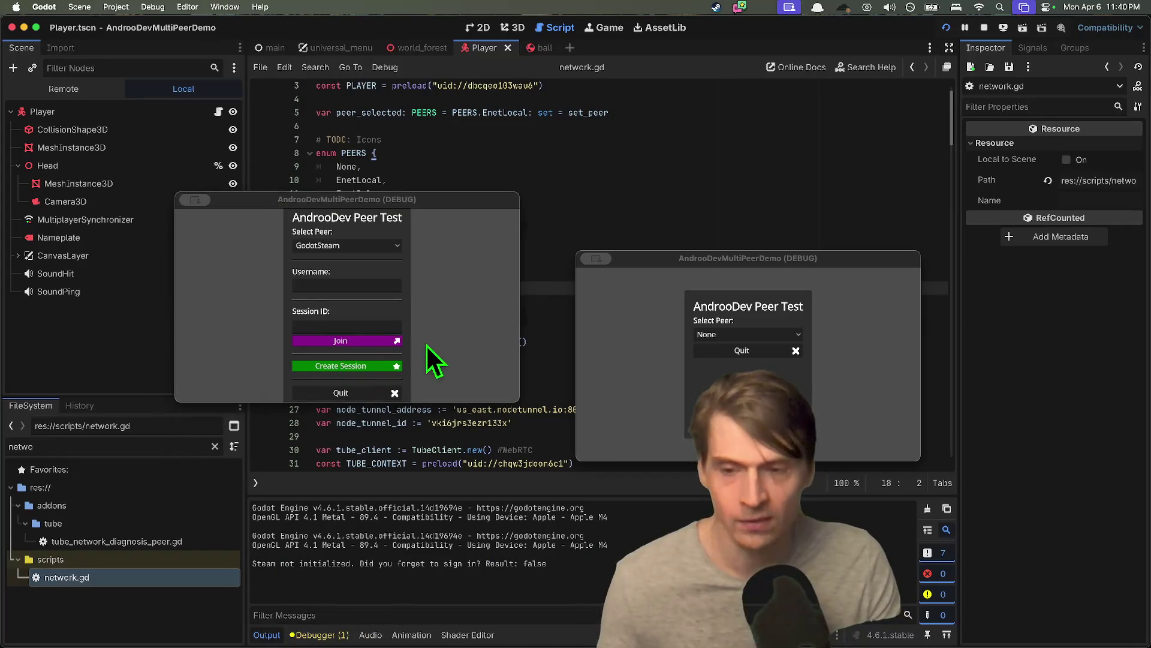
click(449, 316)
key(super+Tab)
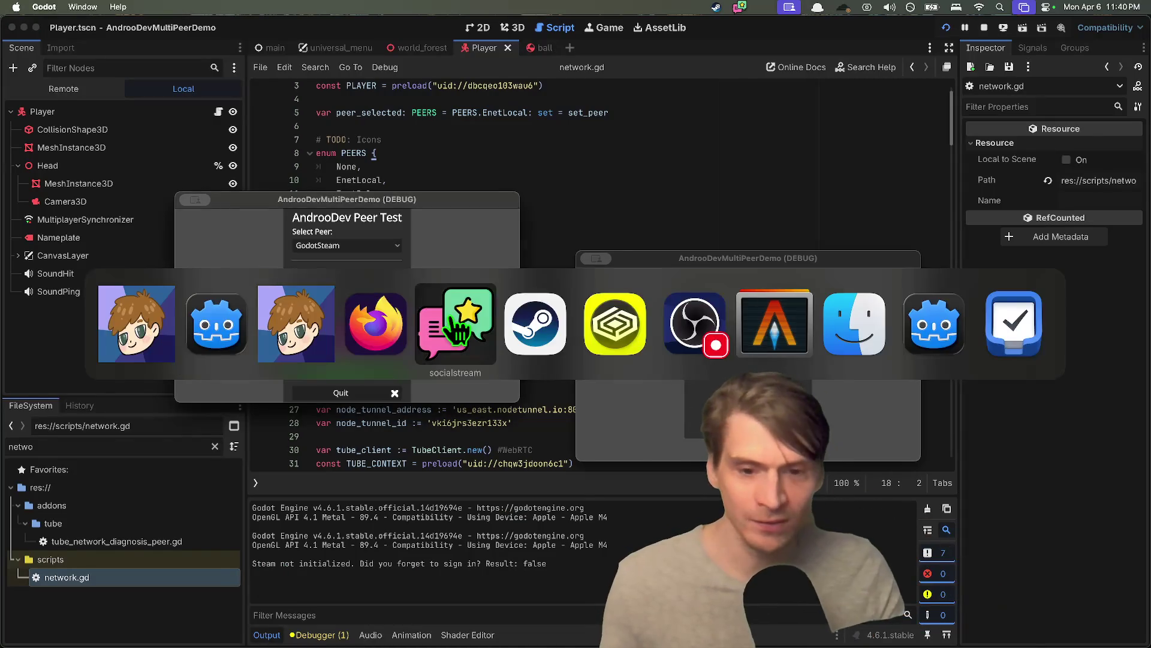
- Confirm Steam is running in its library window, nudge the demo window, then return to Godot via the Dock
key(super+Tab)
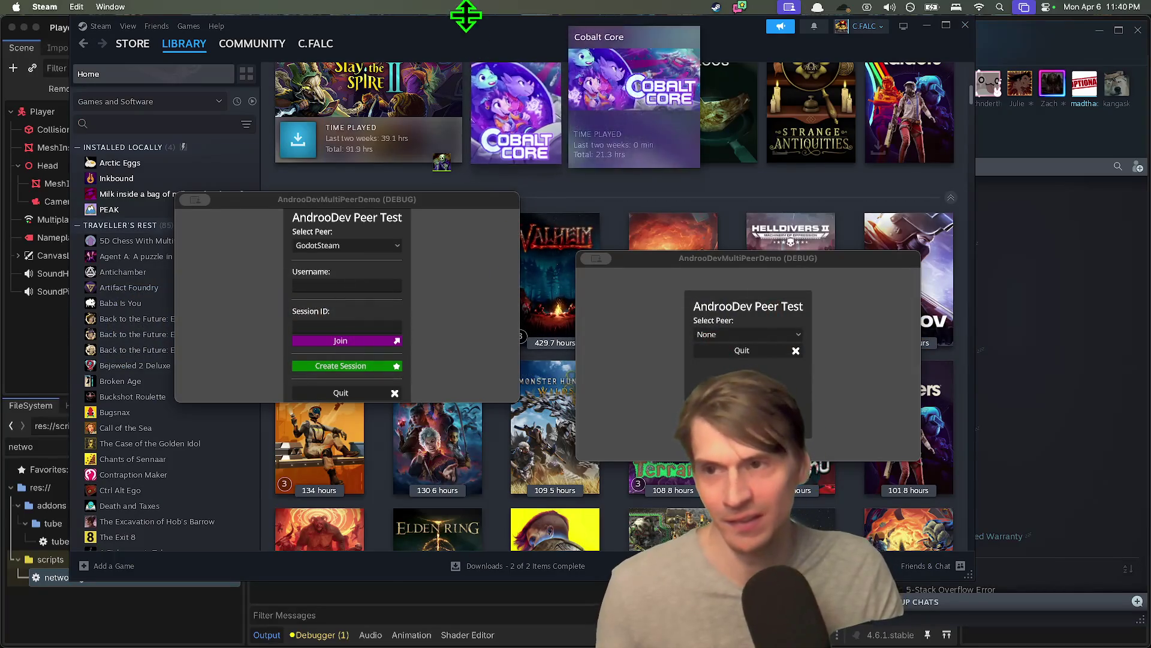
drag(466, 16, 466, 27)
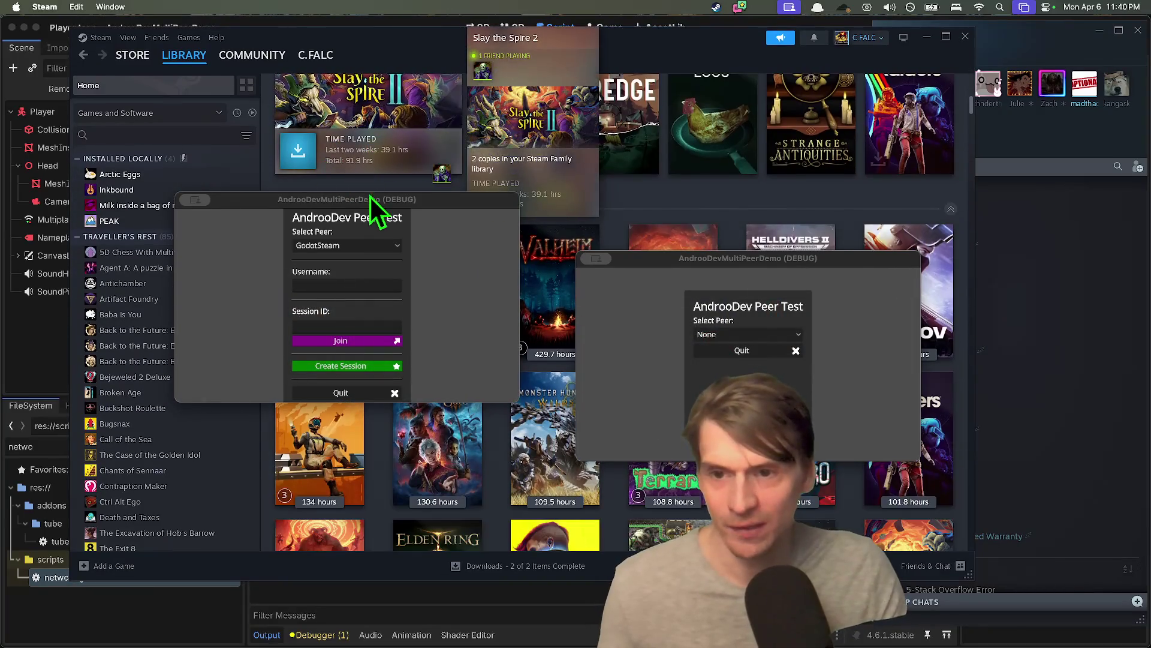
mouse_move(371, 199)
mouse_down()
mouse_move(329, 234)
mouse_move(441, 218)
mouse_up()
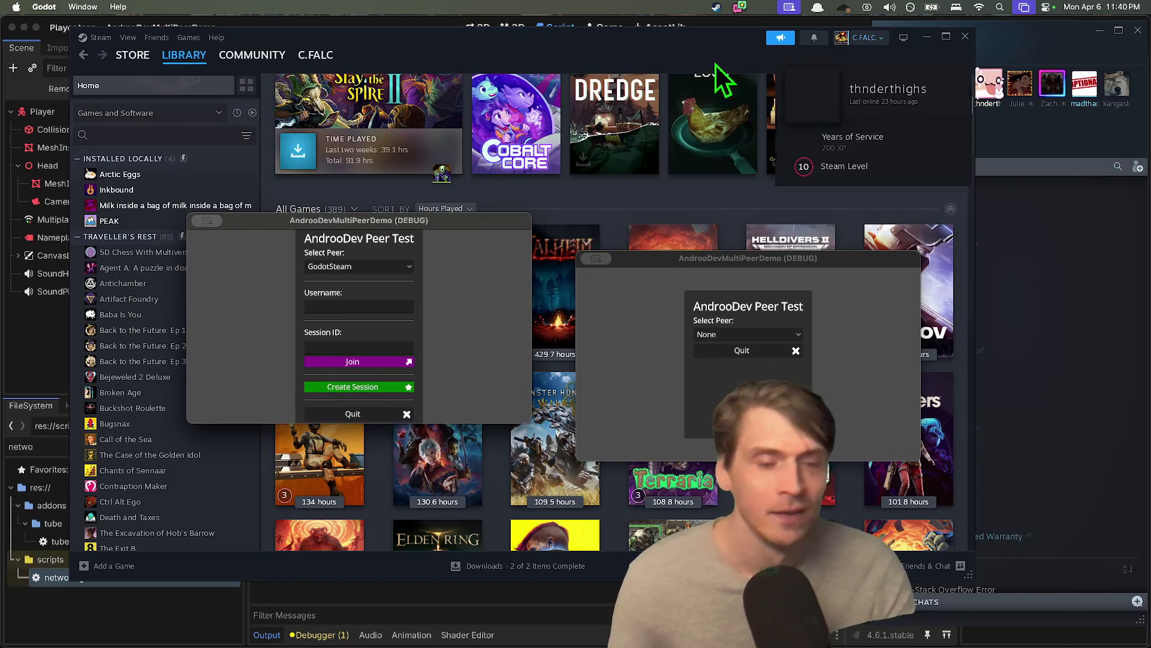
mouse_move(592, 642)
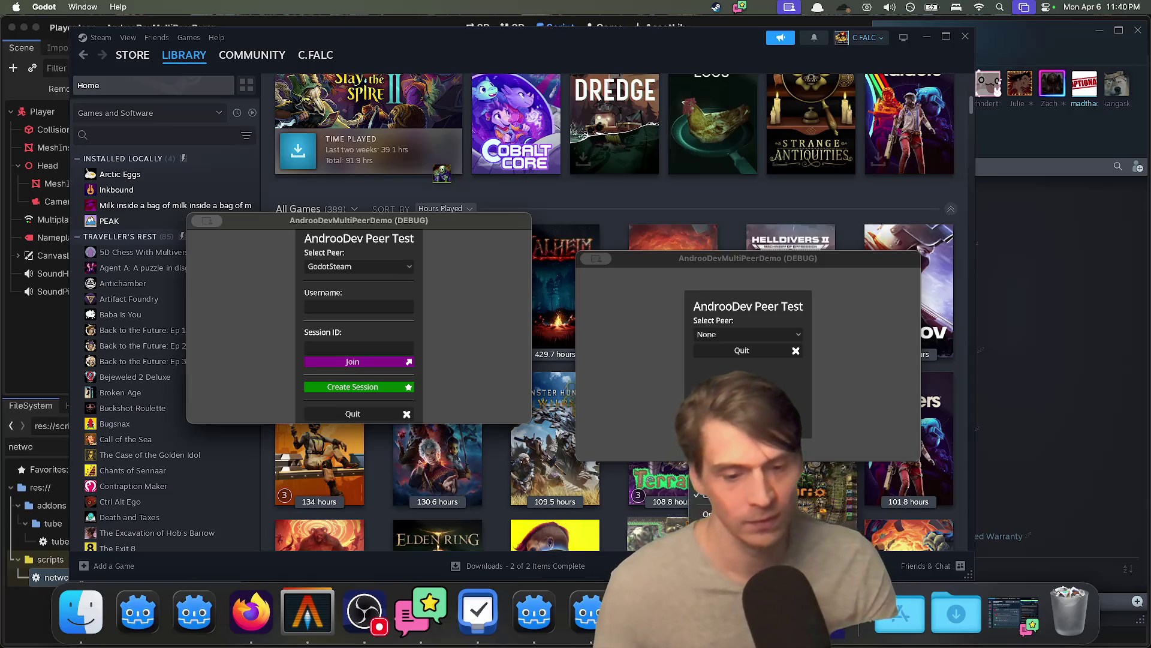
click(587, 612)
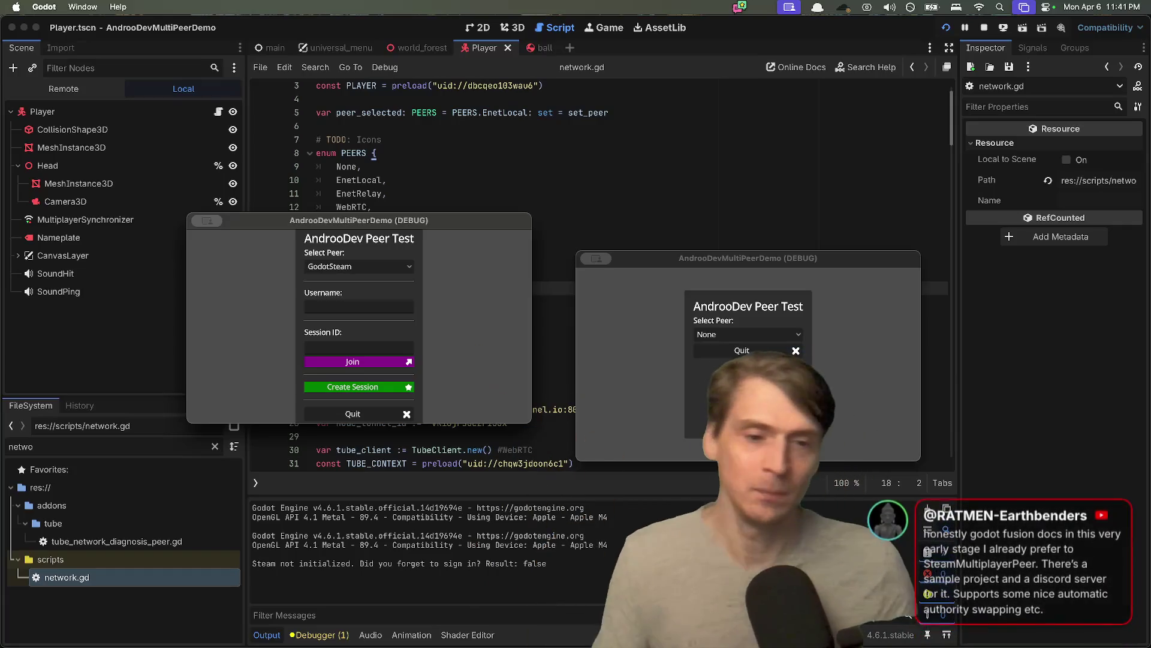
- Stop the demo and quit both AndrooDev game windows with Cmd+Q
mouse_move(600, 645)
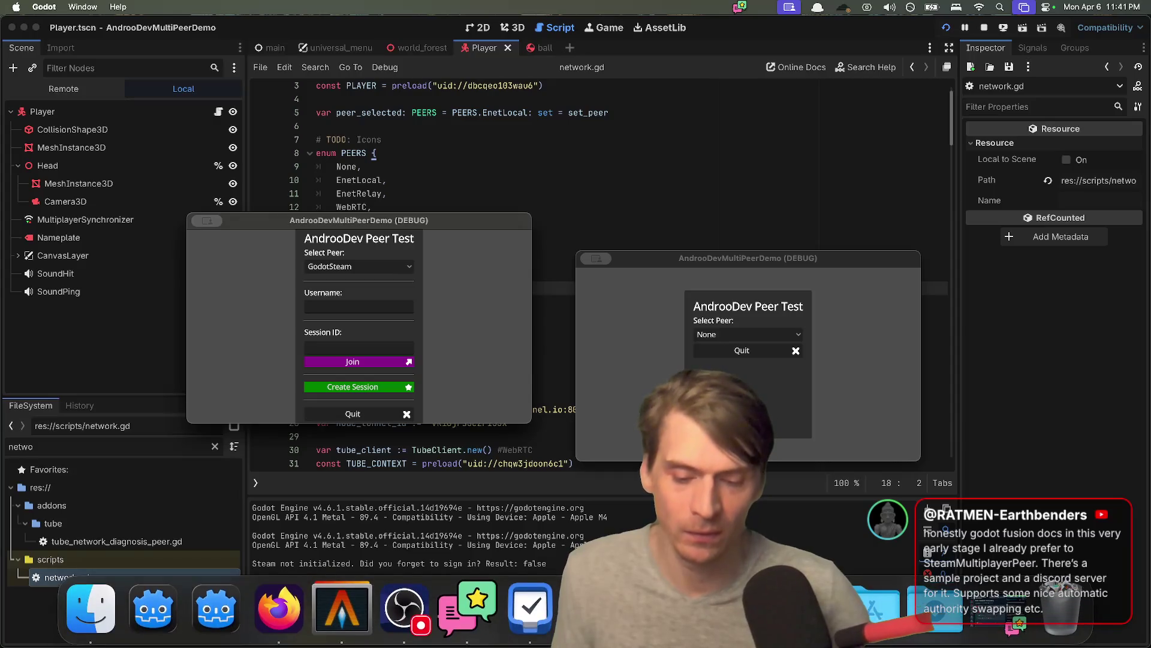
click(607, 396)
key(cmd+q)
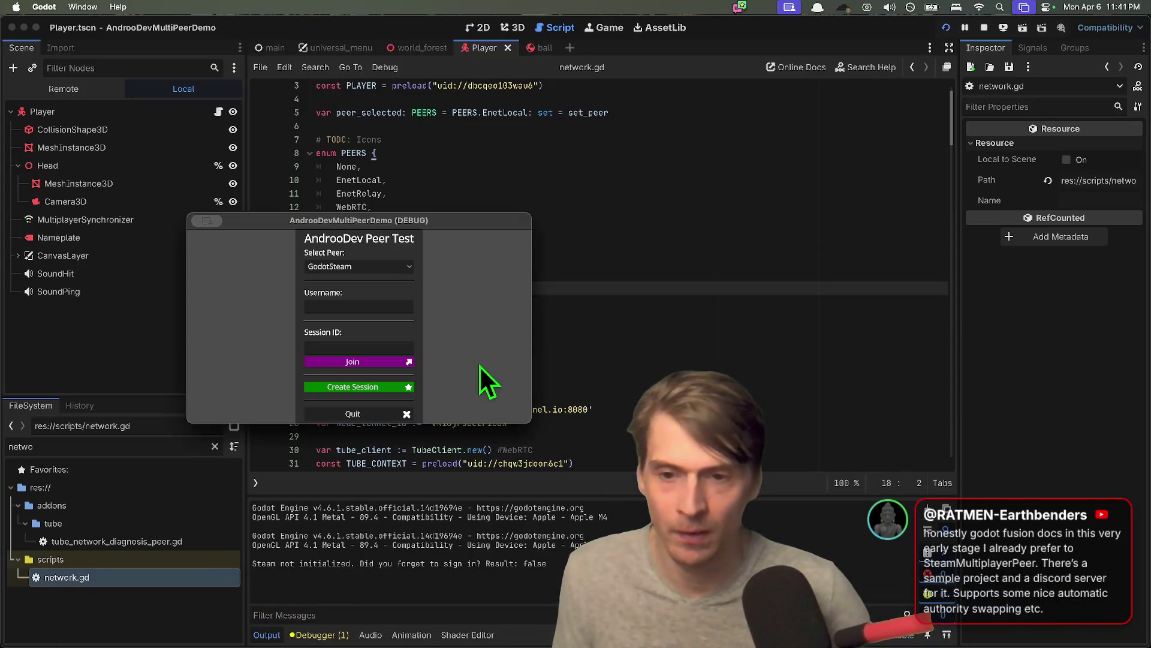
key(cmd+q)
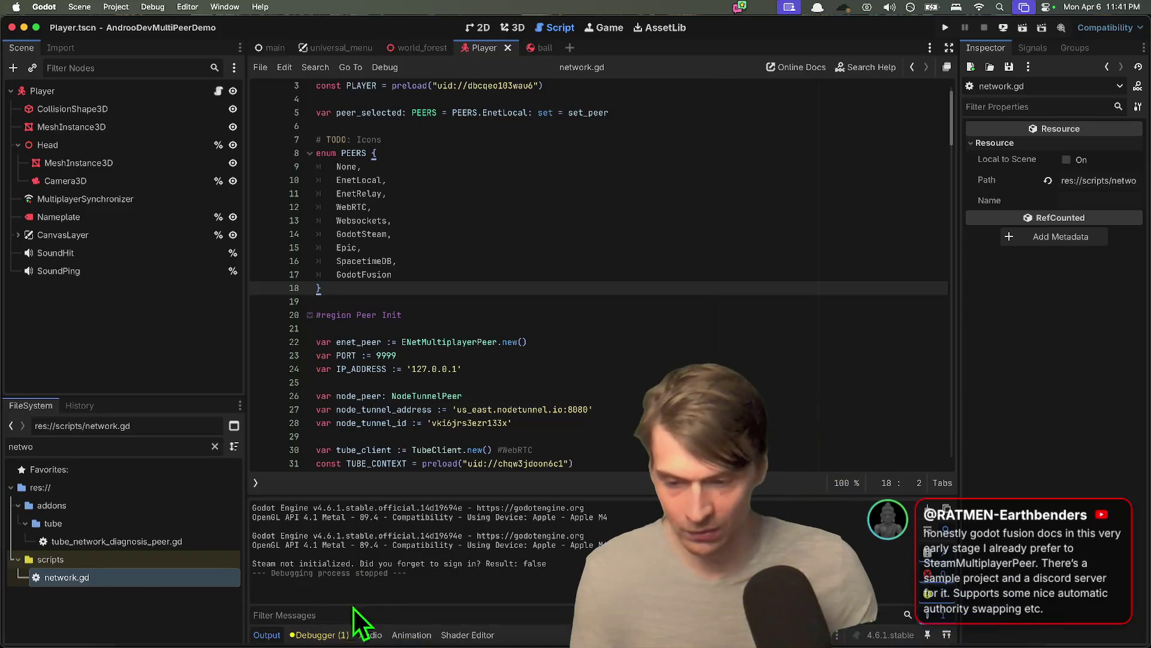
- In a new Firefox tab, load the Godot docs Advanced physics interpolation page from a 'camera' suggestion
click(334, 607)
key(super+t)
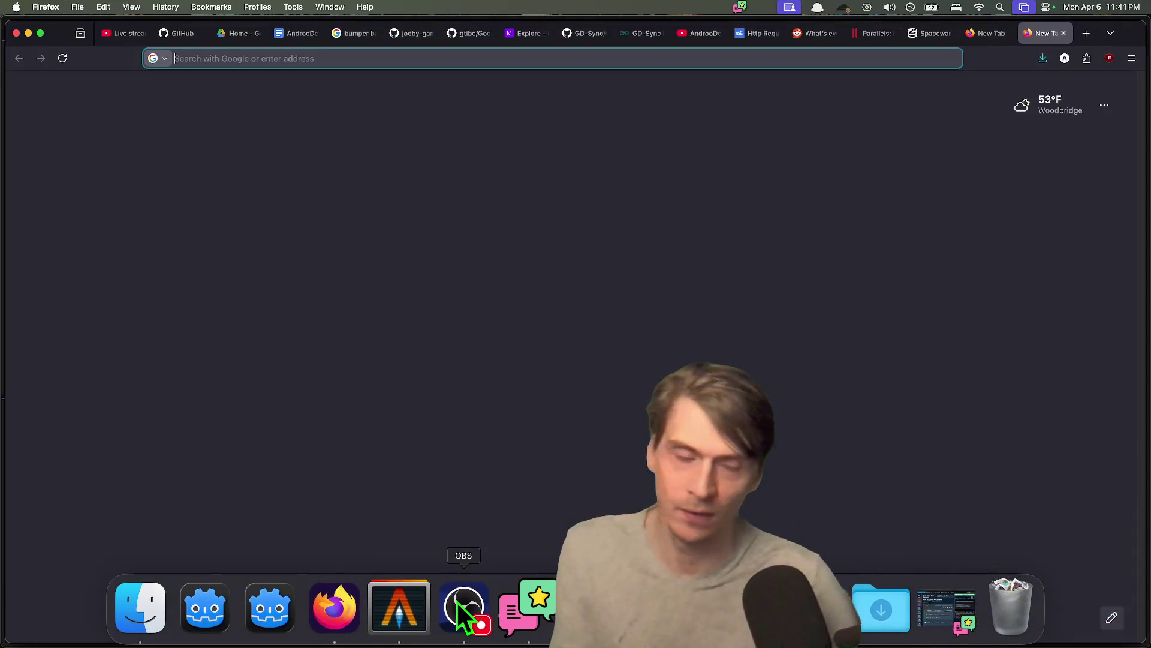
text(capitalone.com/)
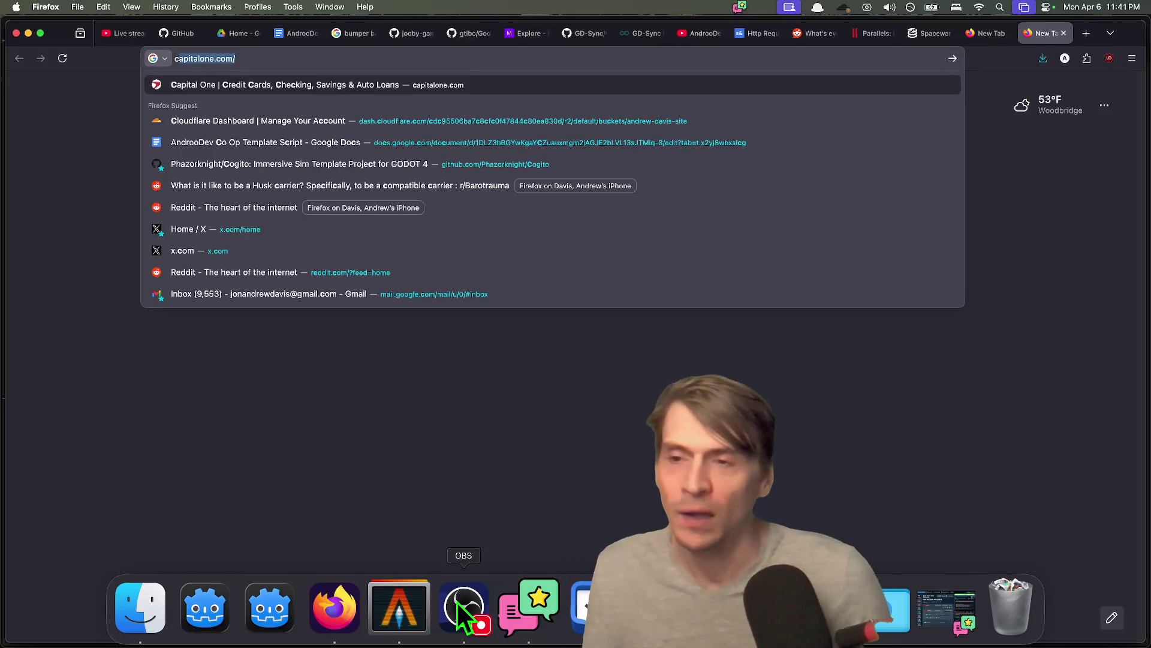
text(amera)
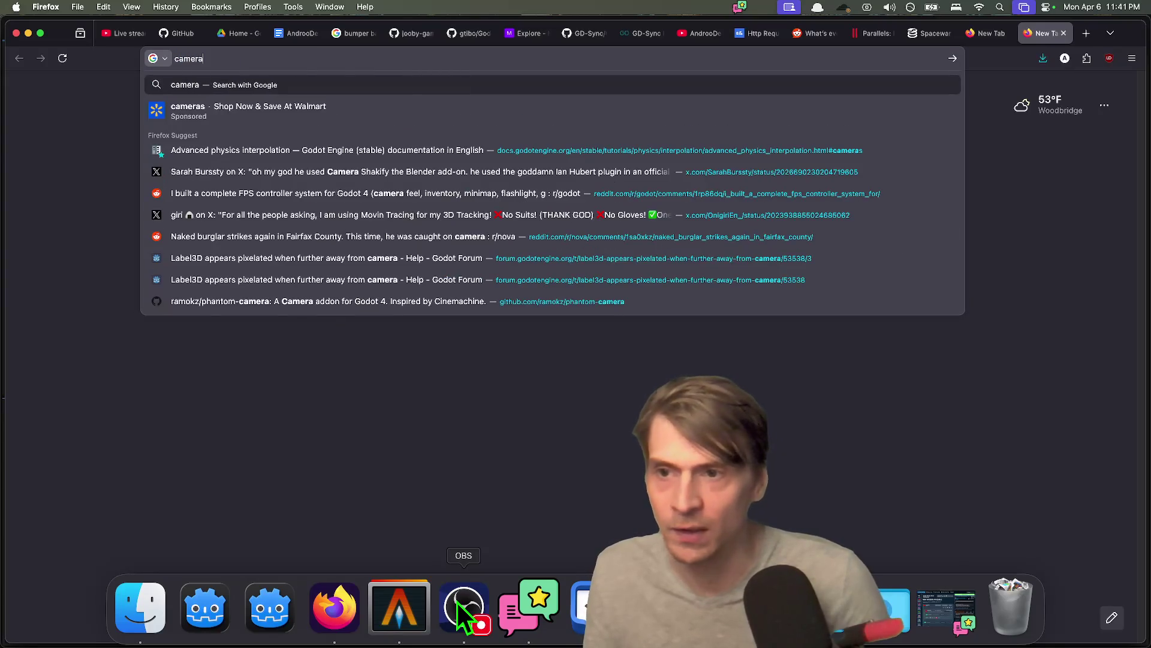
key(Down)
key(Down)
key(Return)
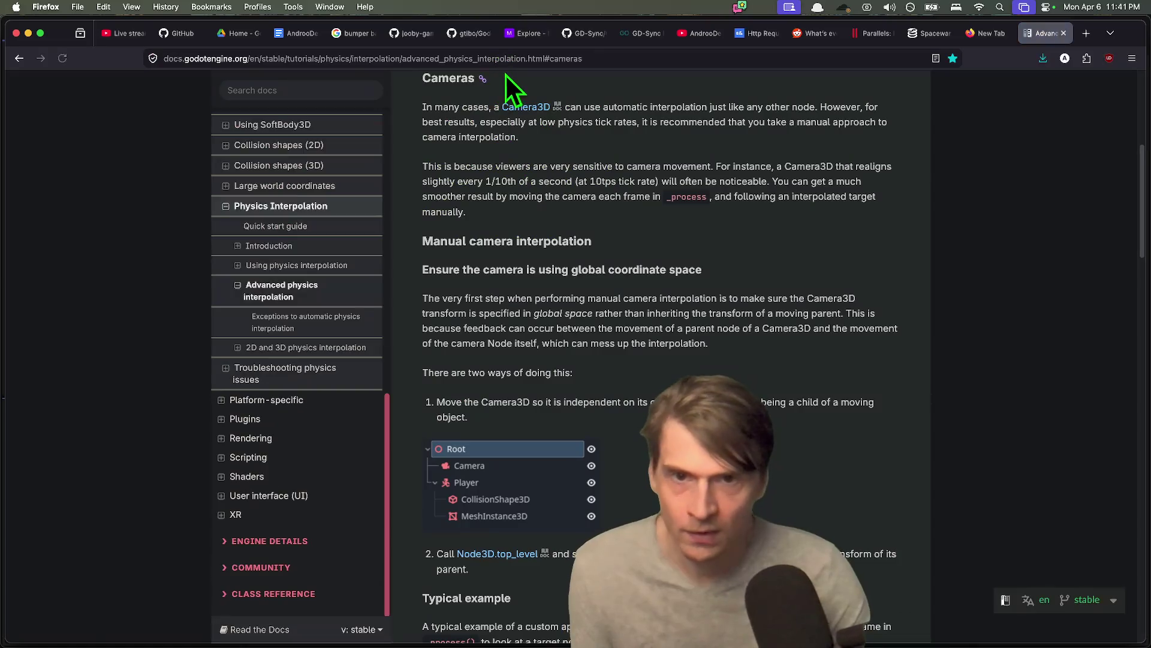
click(504, 58)
key(Escape)
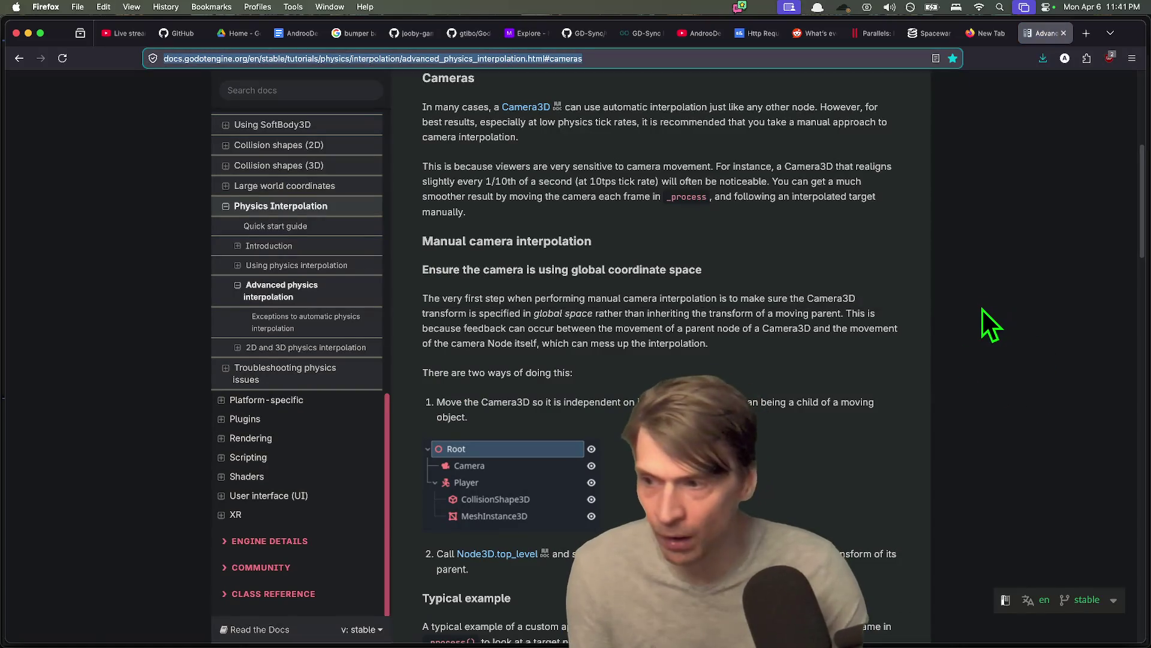
- Scroll through the docs page to the Manual camera interpolation section
scroll(625, 333, up, 6)
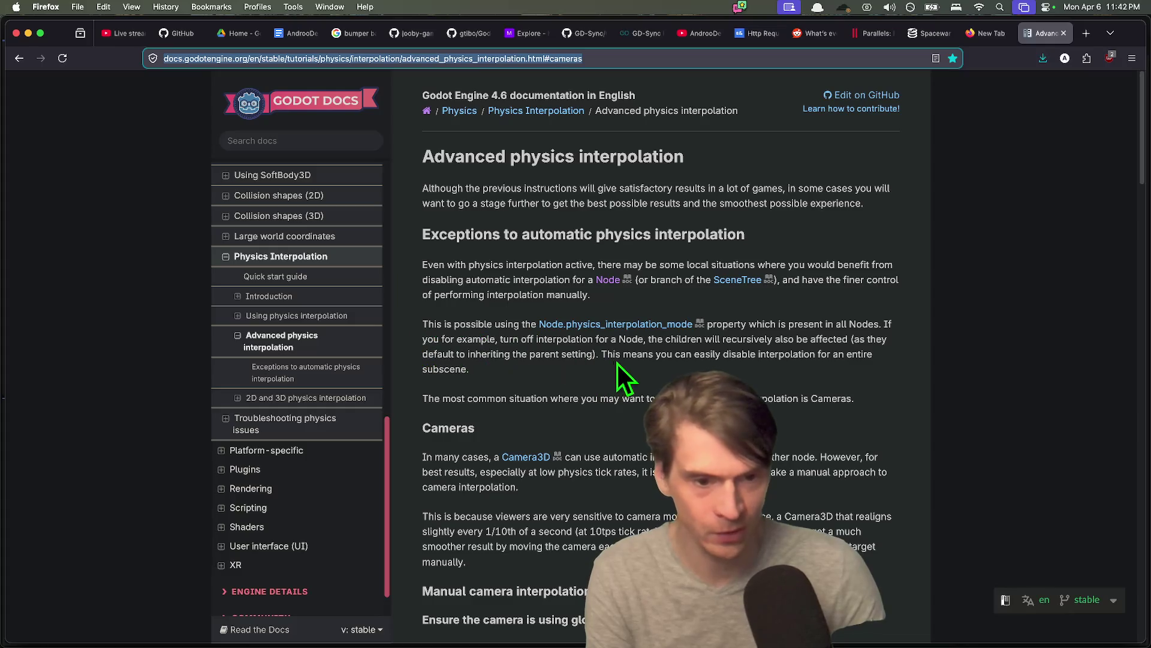
scroll(984, 352, down, 1)
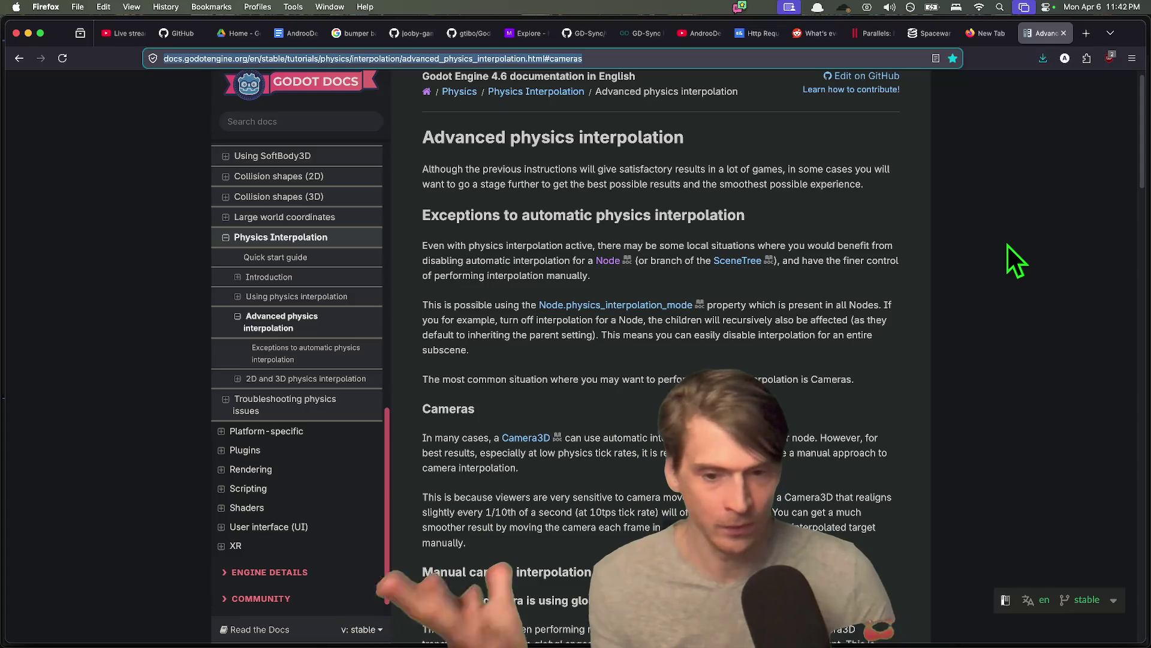
scroll(1002, 244, down, 3)
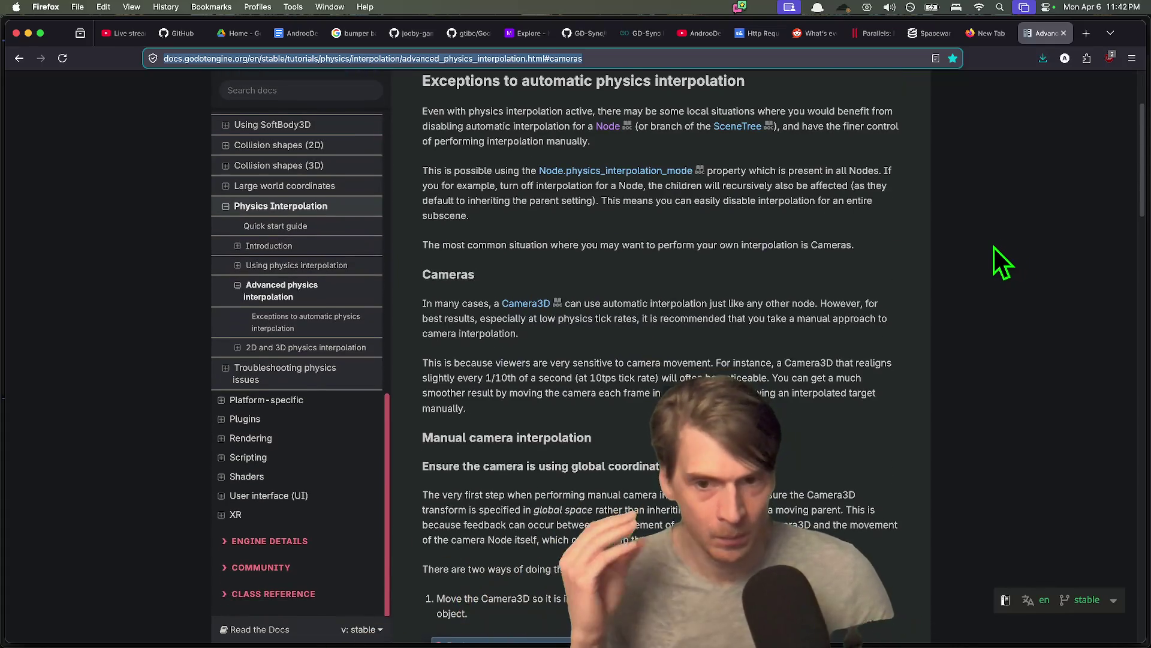
scroll(983, 250, down, 1)
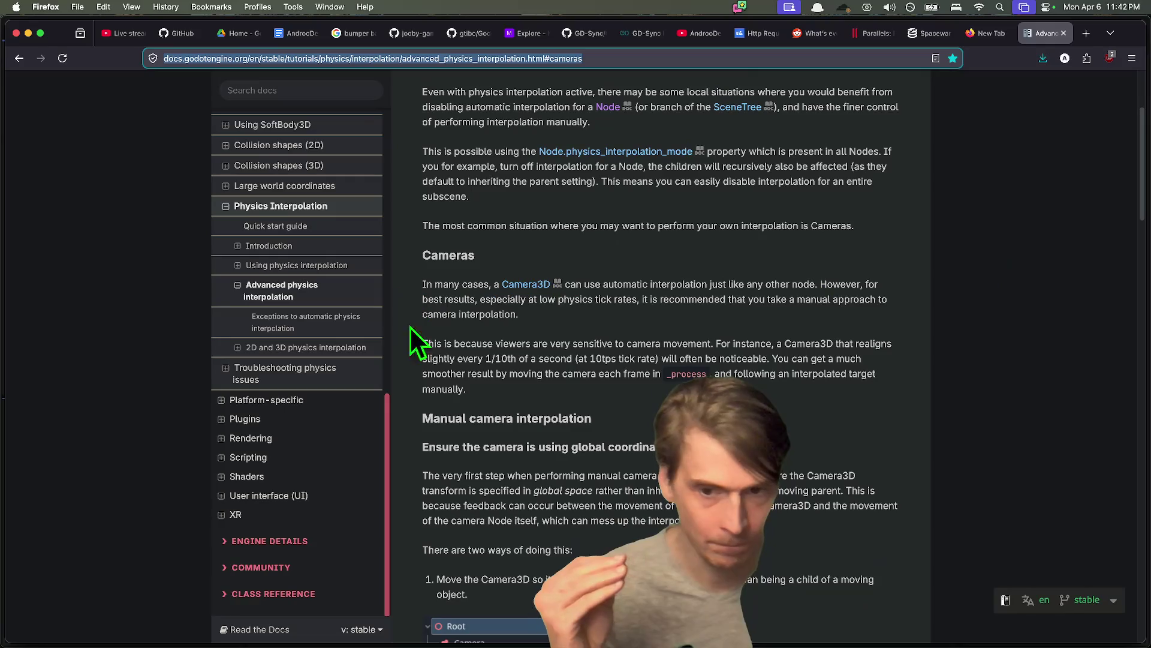
scroll(414, 323, down, 2)
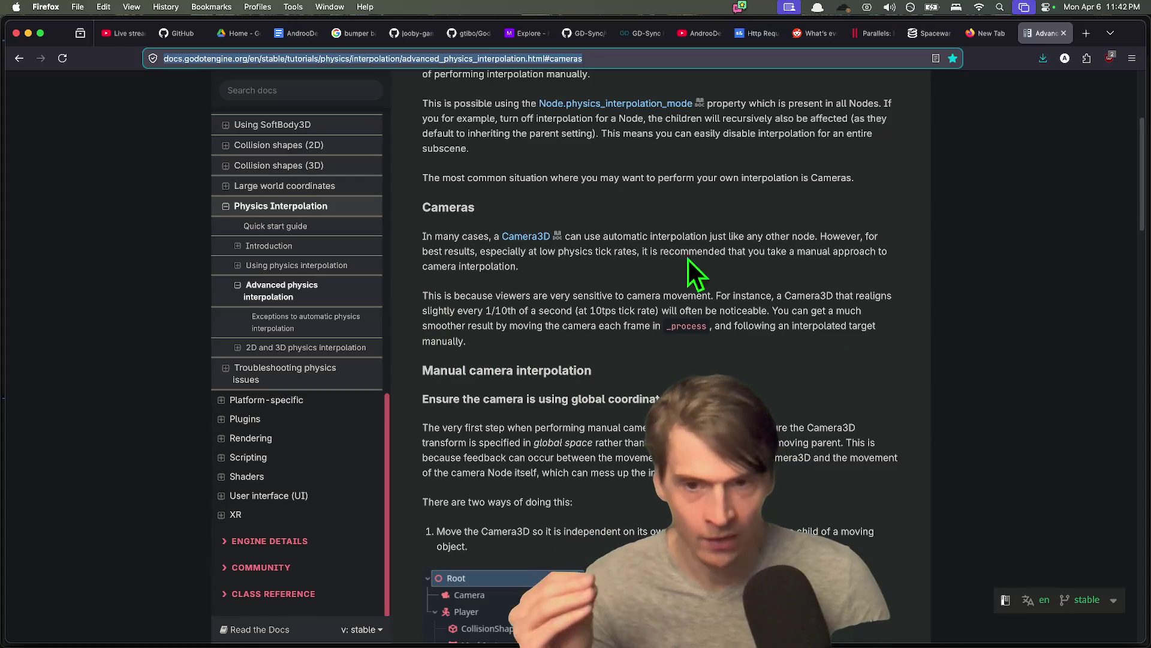
scroll(875, 252, down, 8)
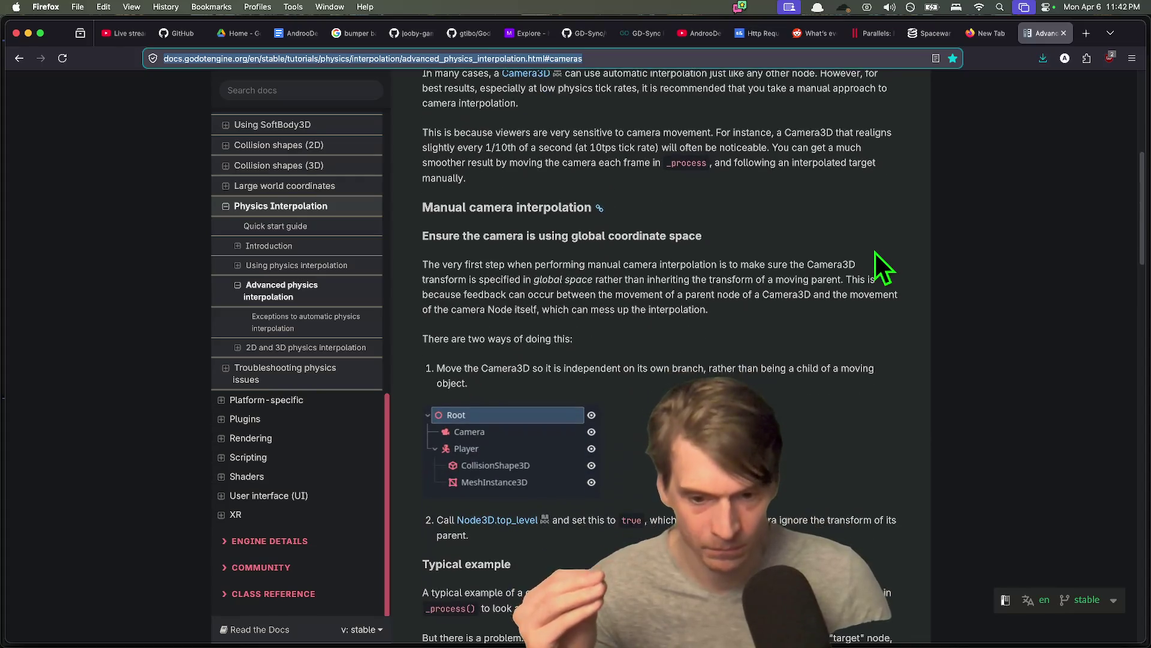
scroll(876, 252, down, 9)
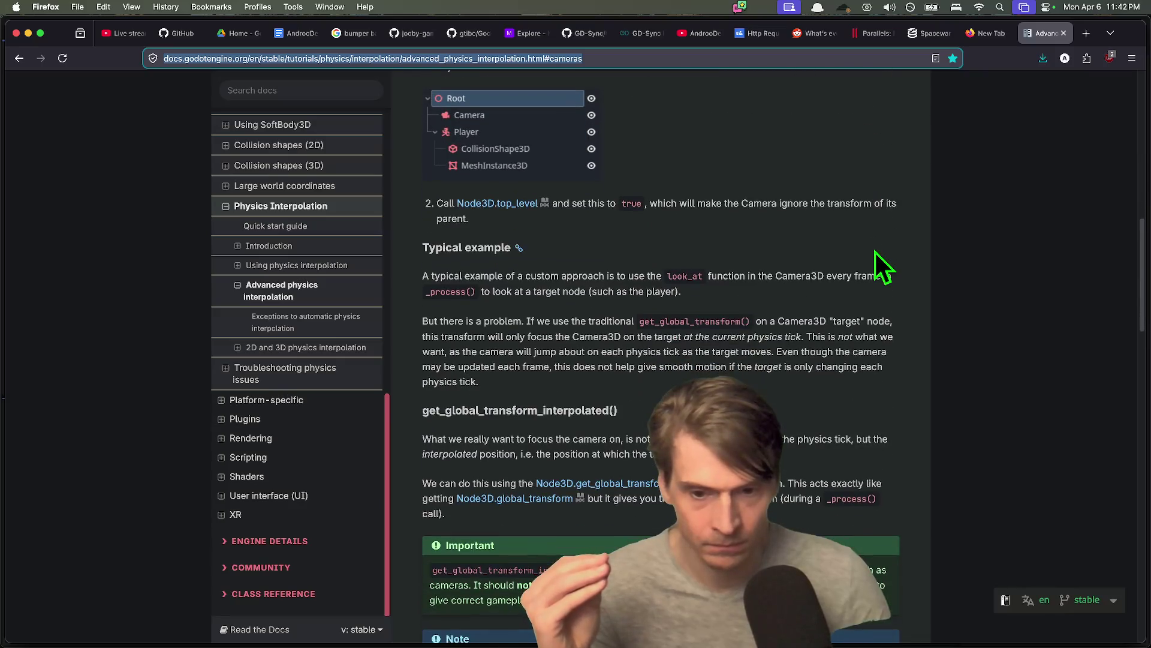
scroll(874, 251, down, 4)
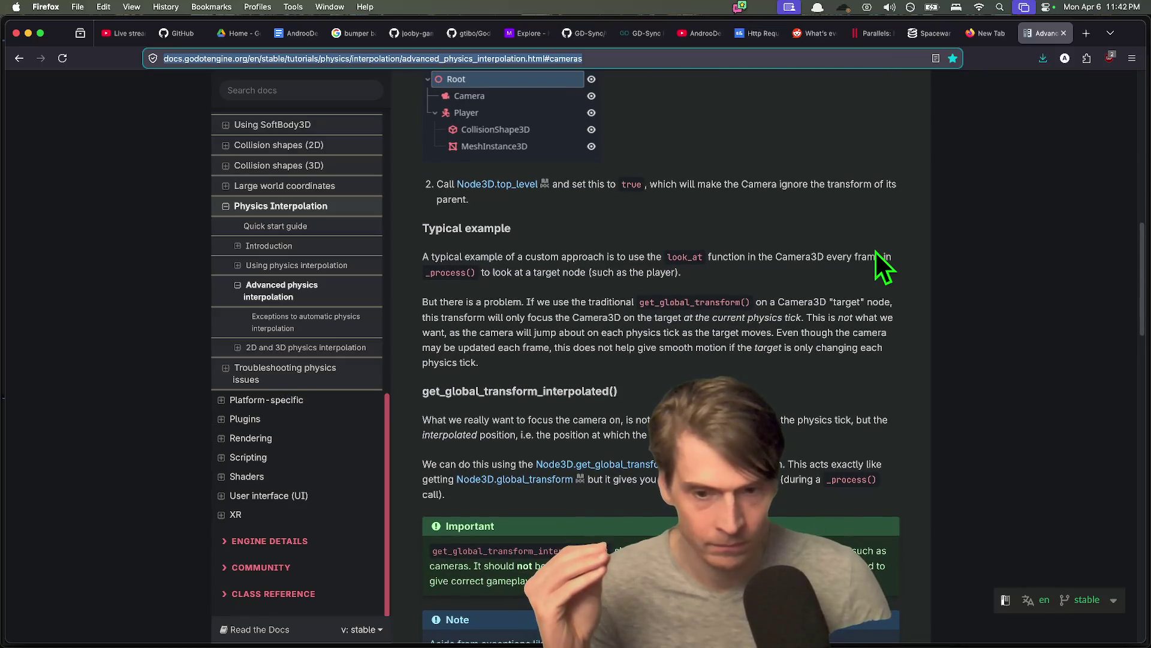
scroll(875, 250, down, 20)
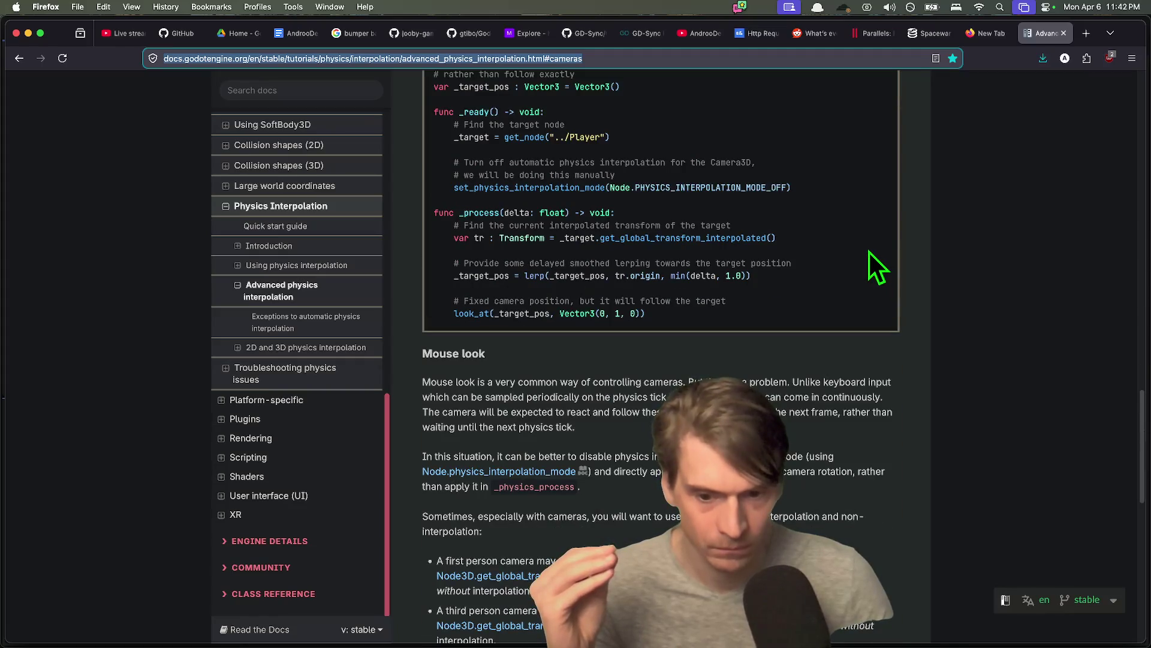
scroll(870, 252, down, 18)
scroll(868, 251, up, 4)
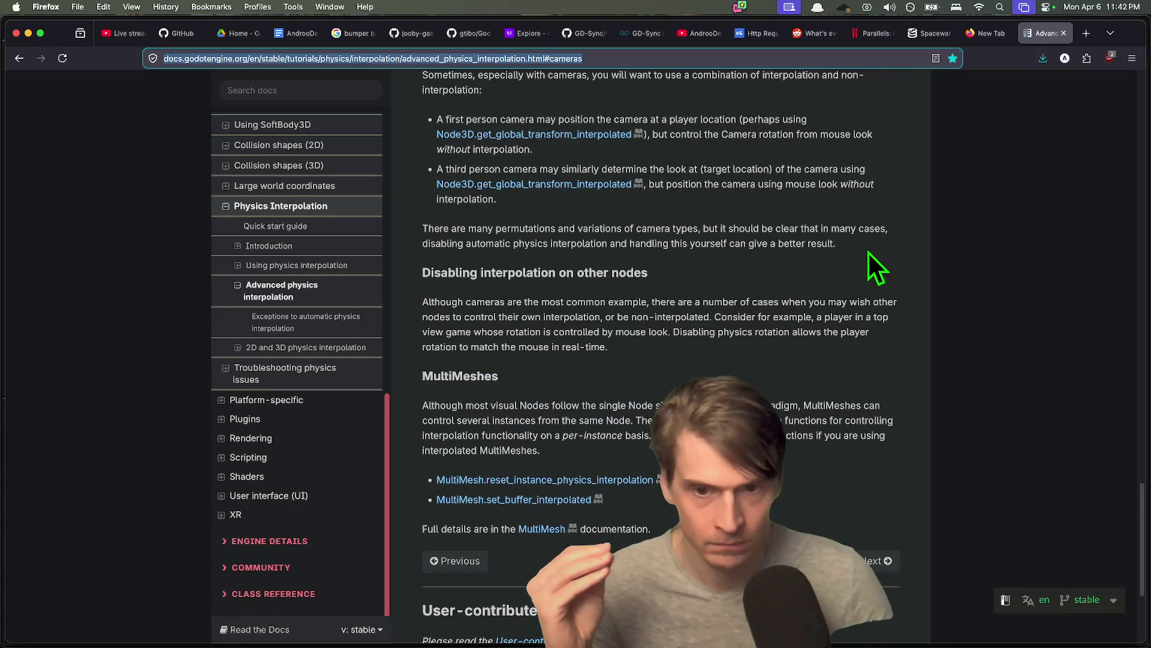
scroll(868, 250, up, 2)
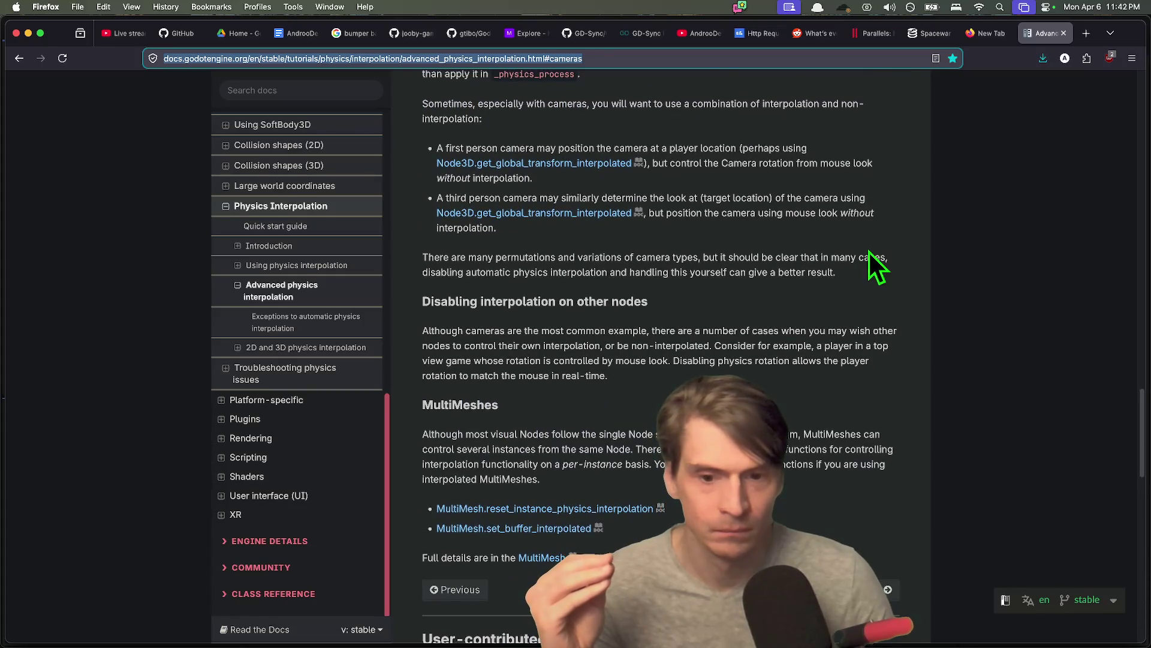
scroll(995, 252, up, 3)
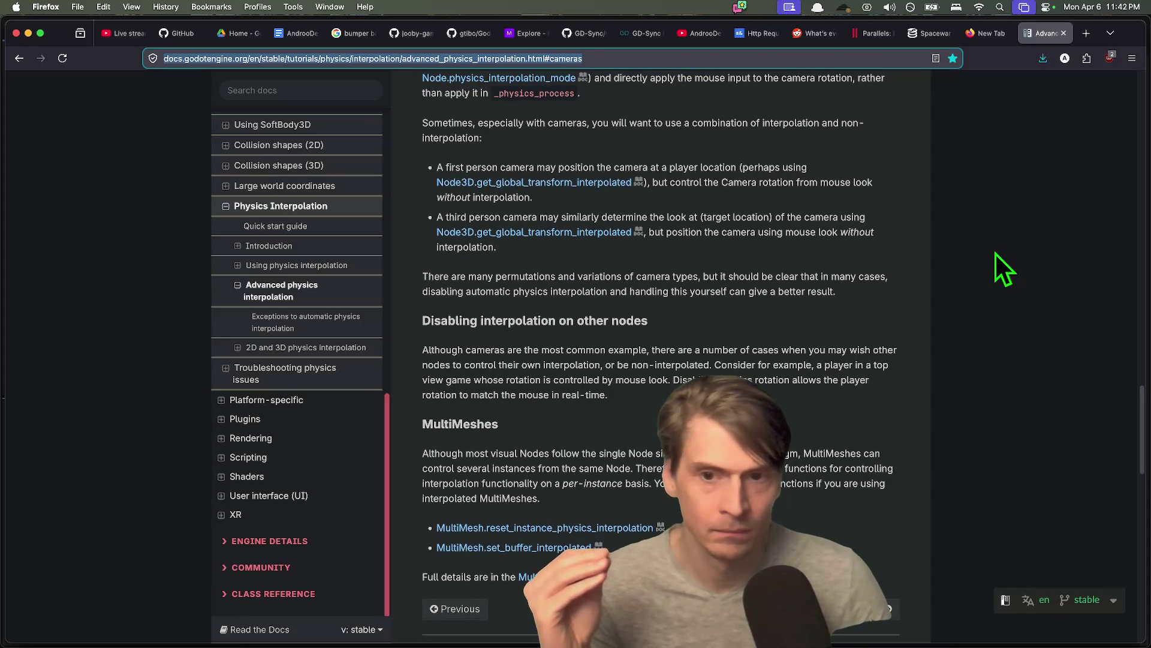
scroll(995, 253, up, 6)
- Search the page for 'top_level' to highlight the Node3D.top_level mention
key(ctrl+f)
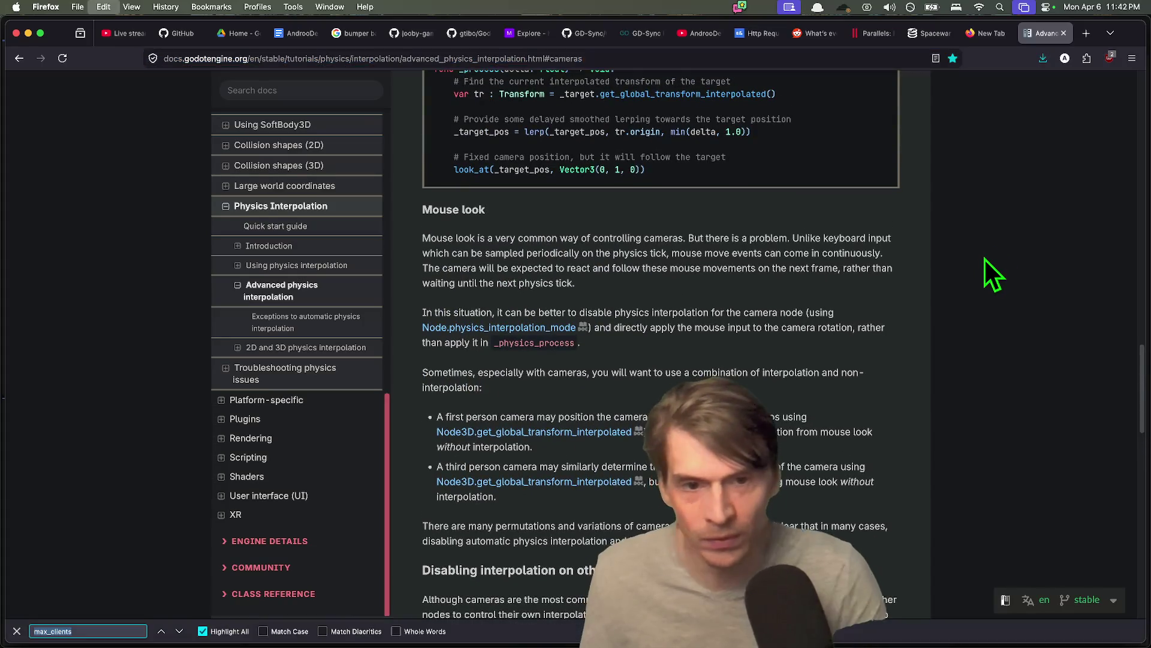
text(top_leve)
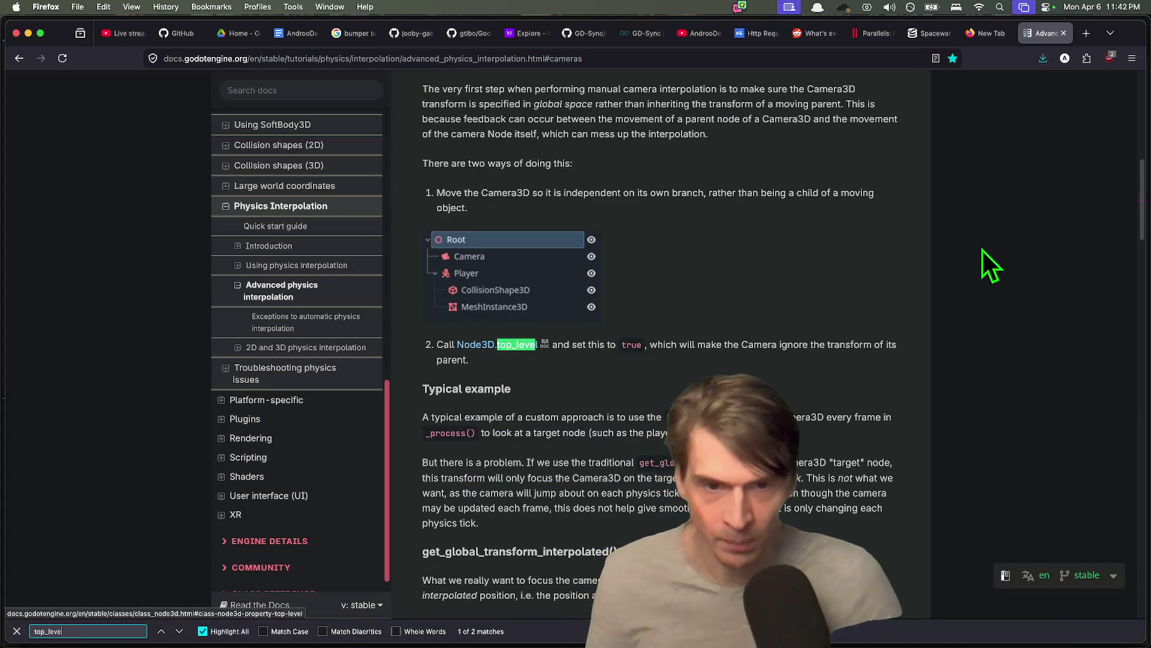
scroll(777, 168, up, 3)
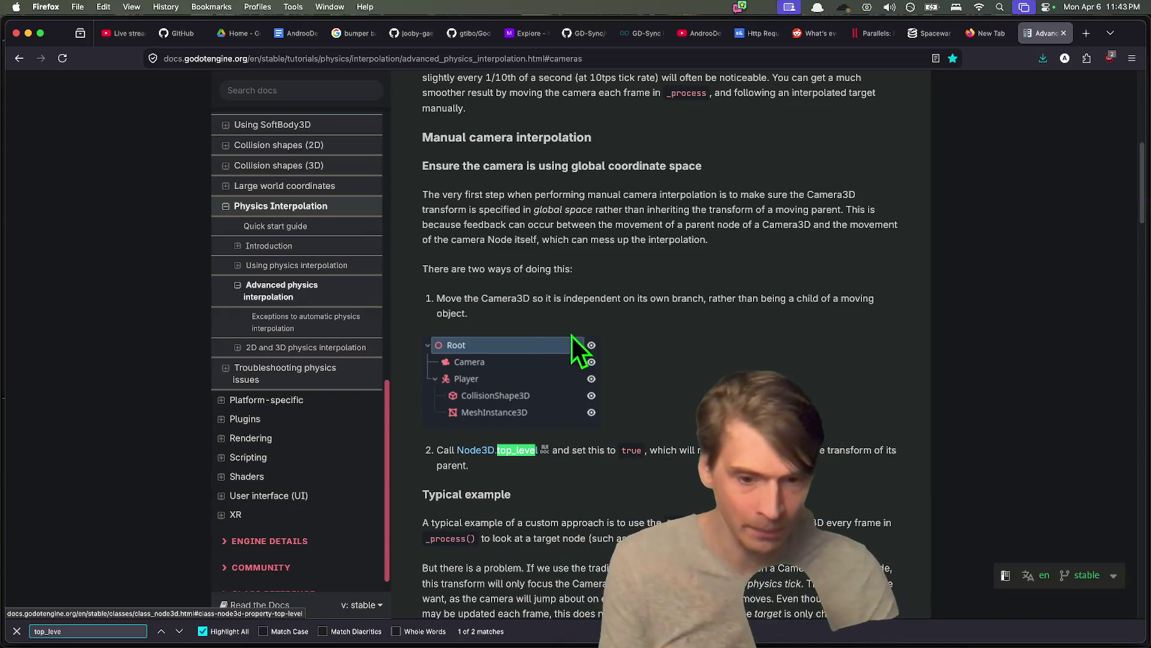
key(BackSpace)
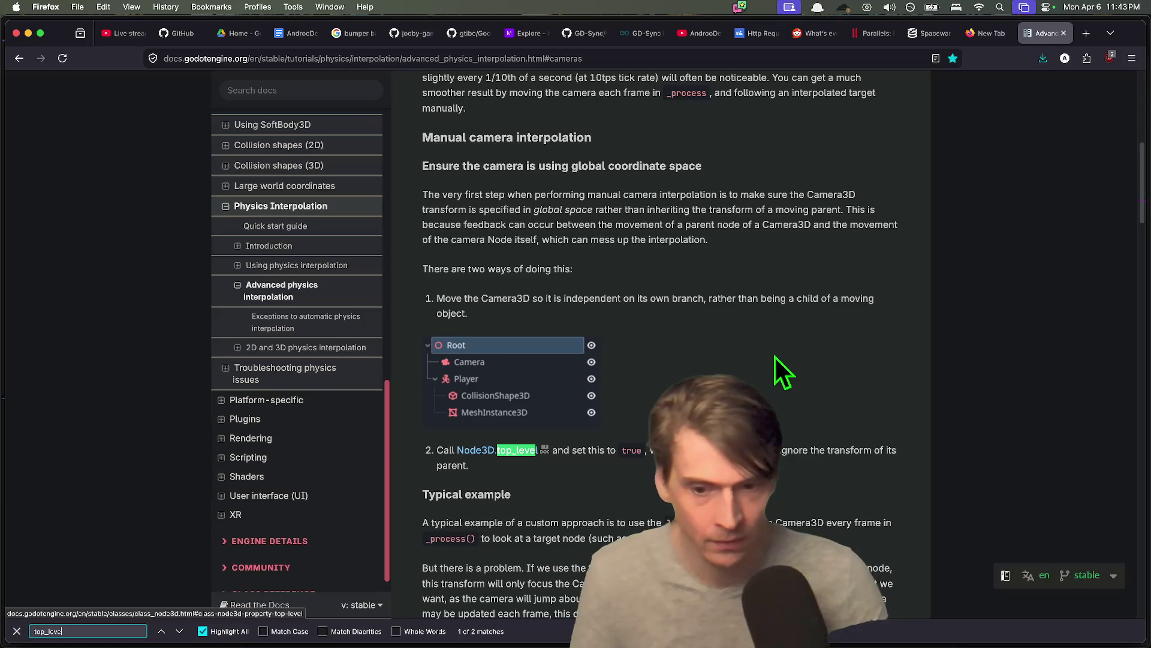
scroll(665, 390, down, 1)
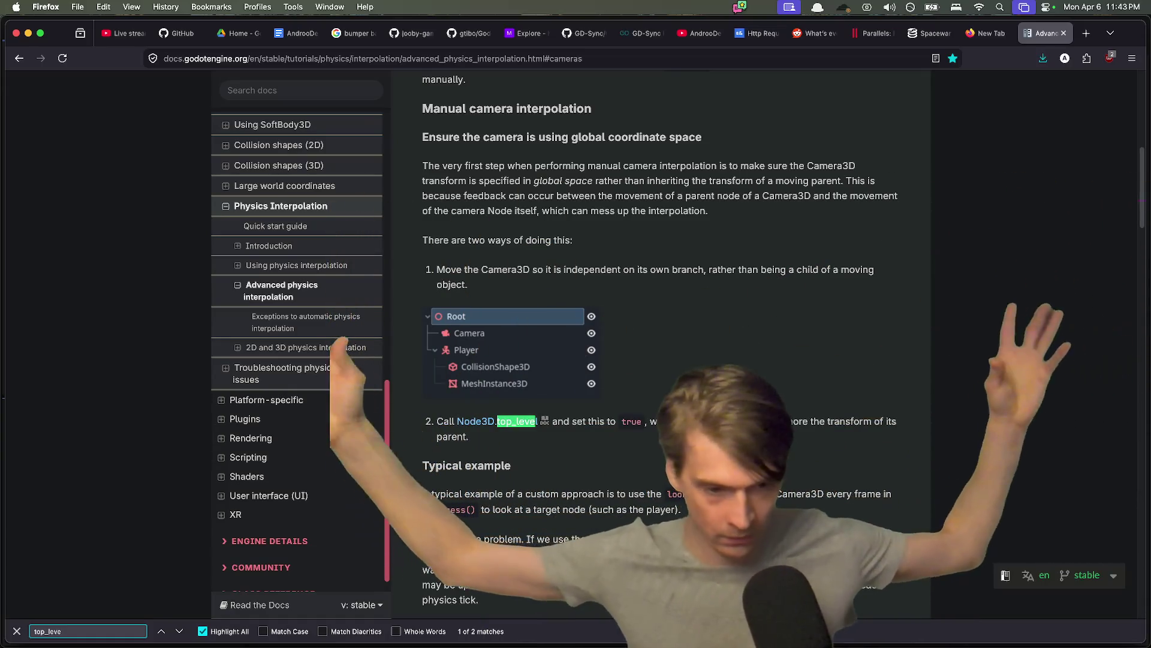
- Scroll the camera interpolation docs to get_global_transform_interpolated() and bring up Spotlight search
click(362, 52)
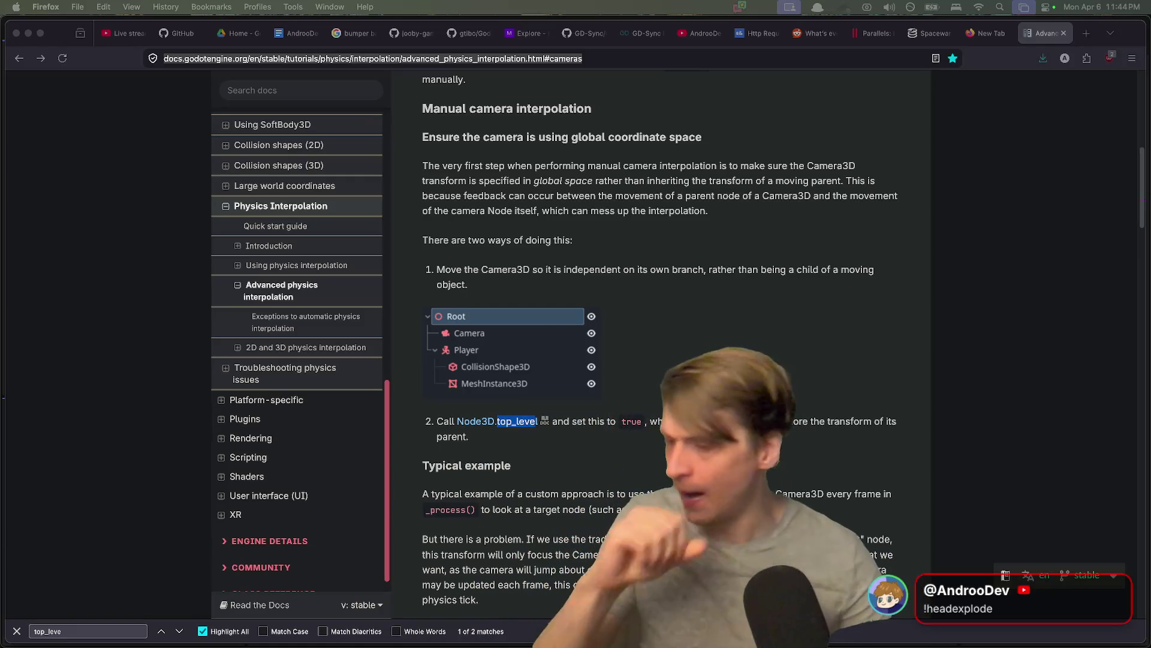
scroll(478, 538, down, 3)
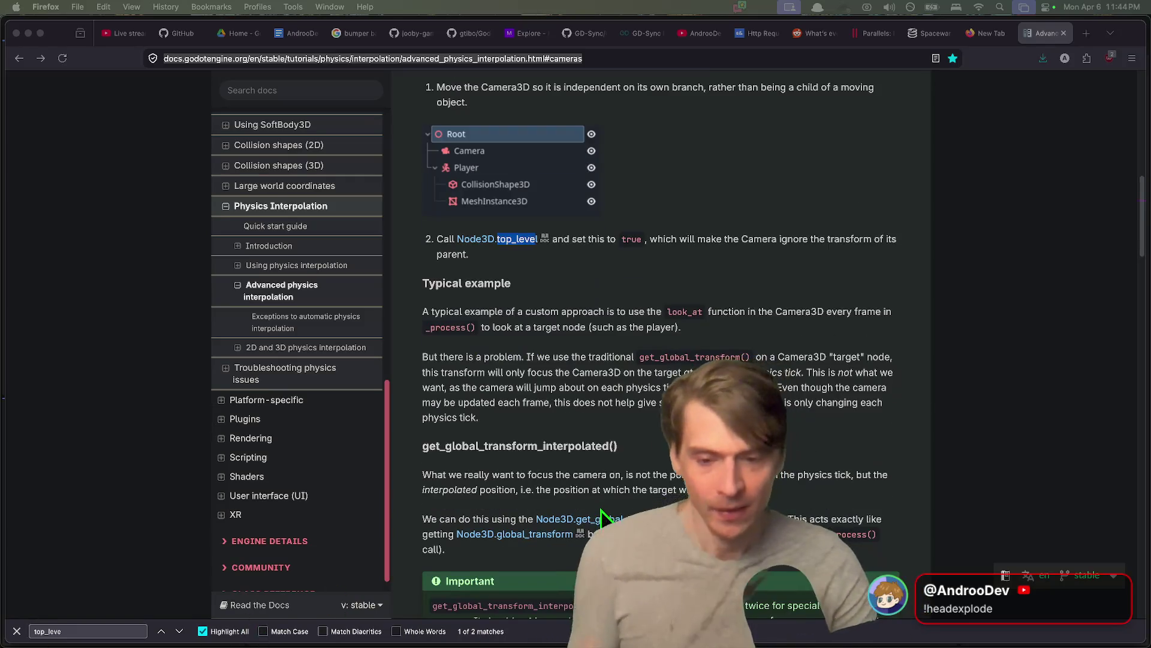
scroll(575, 446, down, 2)
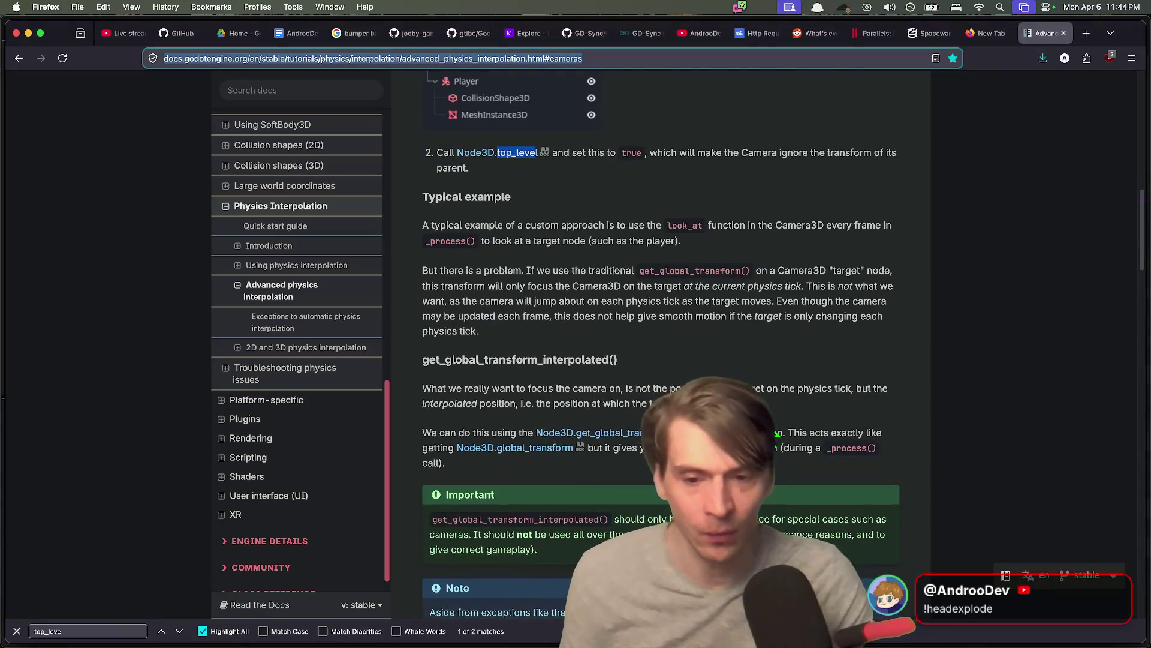
scroll(660, 360, up, 1)
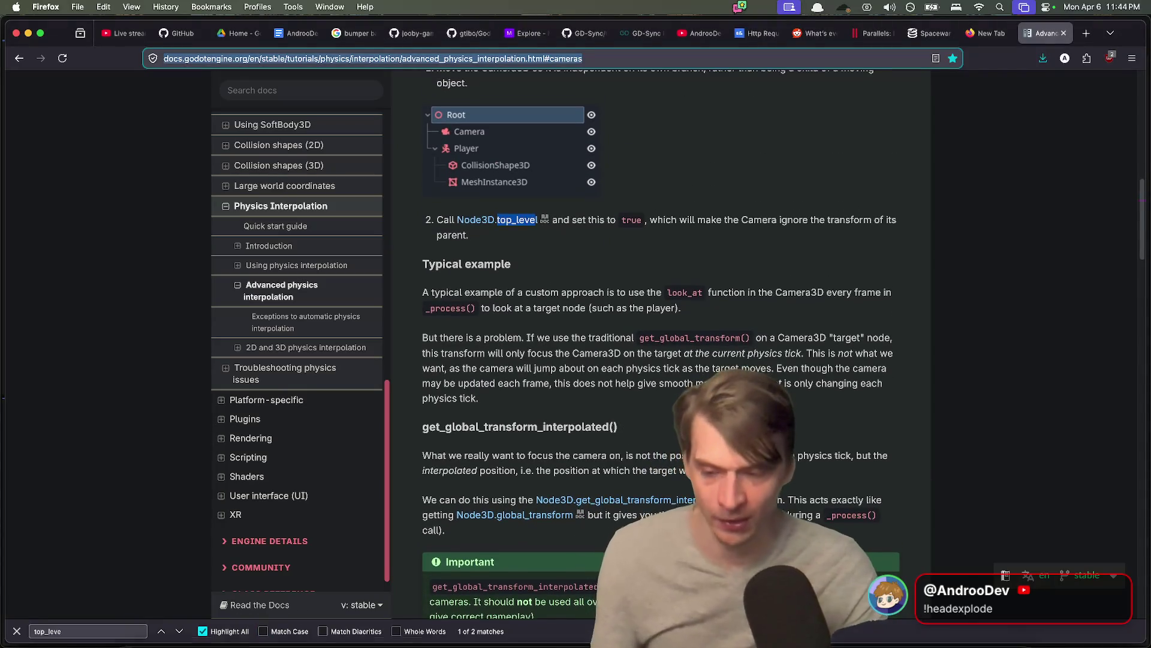
mouse_move(206, 611)
key(super+space)
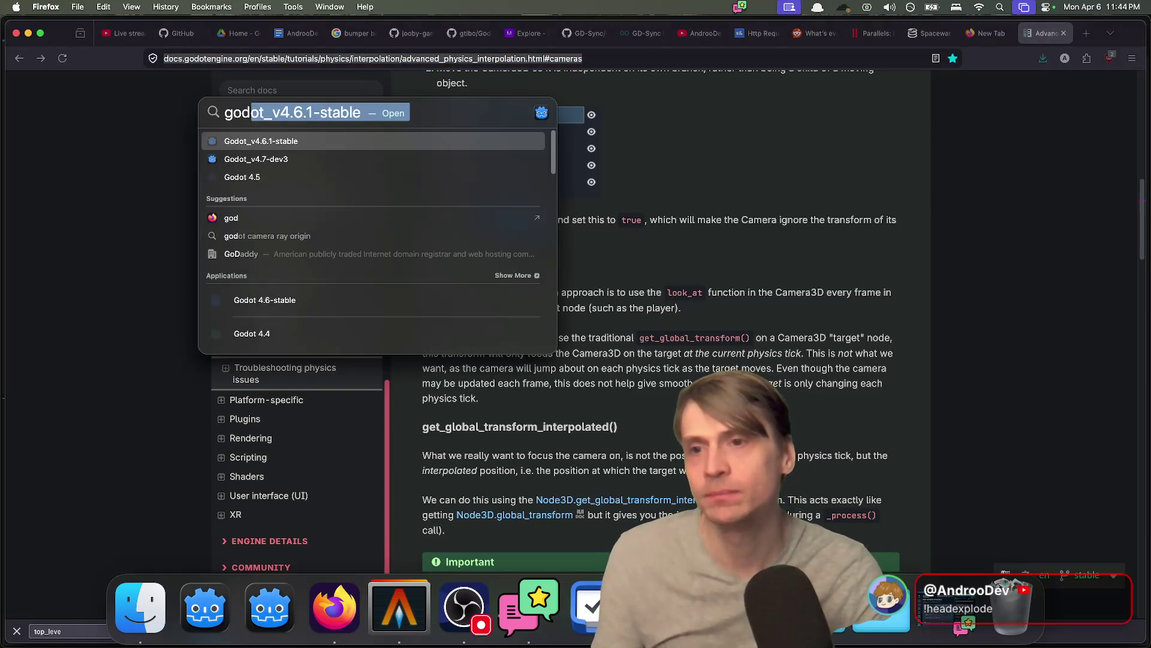
- Launch Discord from Spotlight by searching "dis" and bring its window to the front
key(BackSpace)
key(BackSpace)
key(BackSpace)
text(dis)
key(Return)
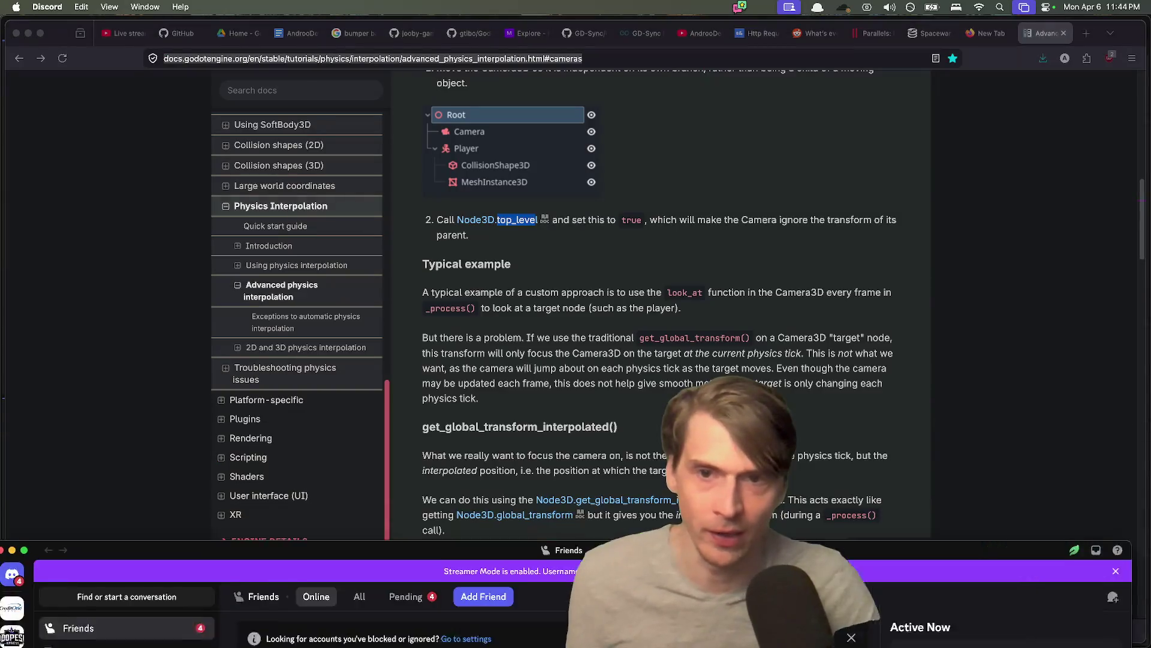
mouse_move(655, 48)
mouse_down()
mouse_move(889, 12)
mouse_move(830, 37)
mouse_up()
key(ctrl+Up)
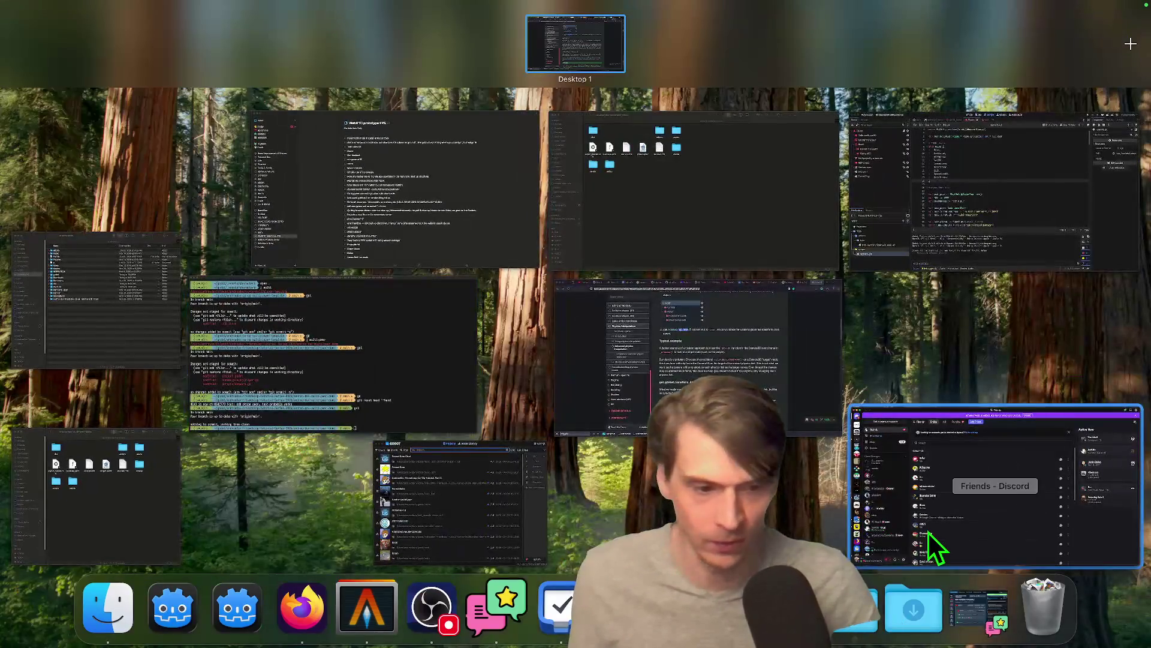
click(930, 544)
- Open the Godot Engine server and flip between physics, web-platform and networking-and-multiplayer channels
click(193, 373)
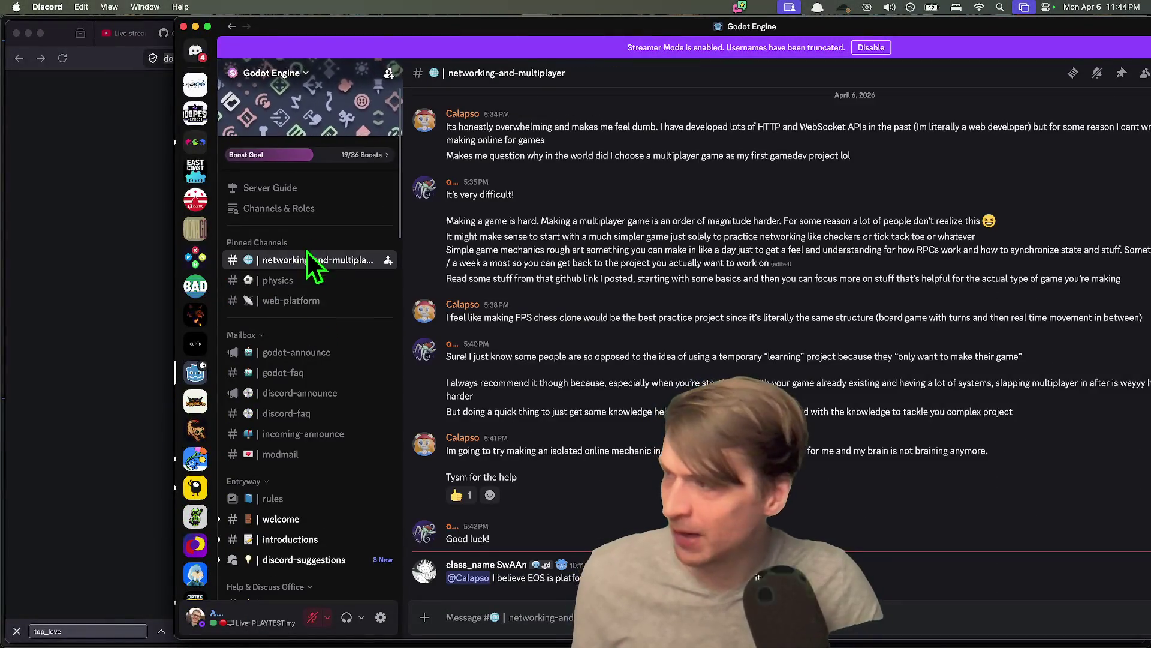
click(313, 282)
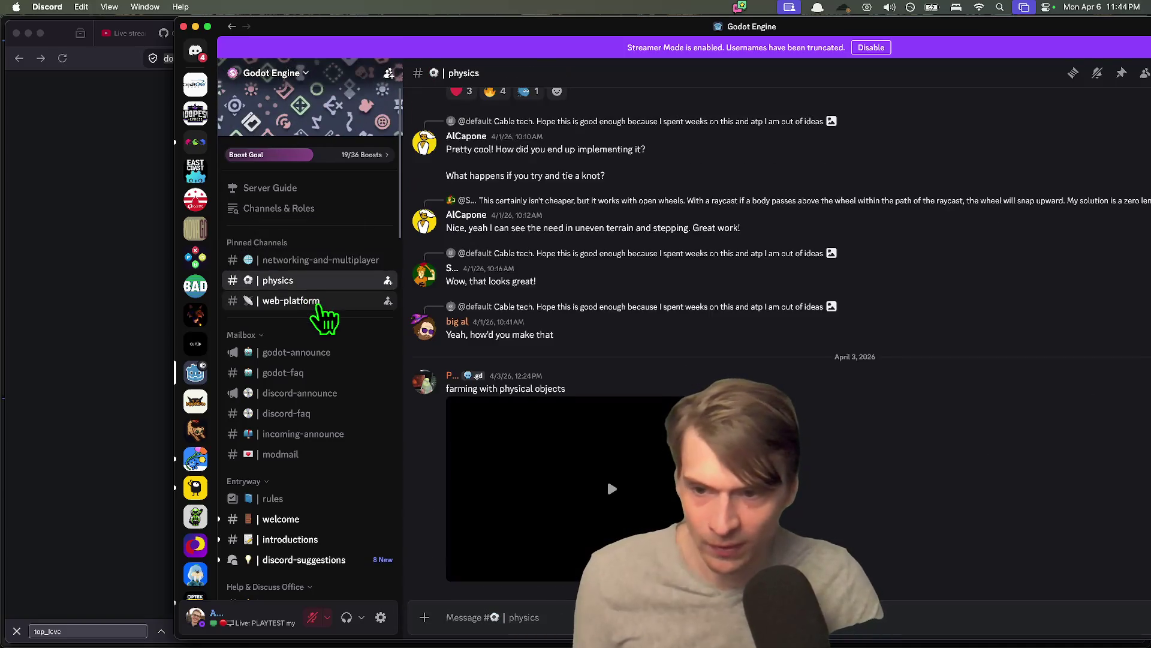
click(314, 301)
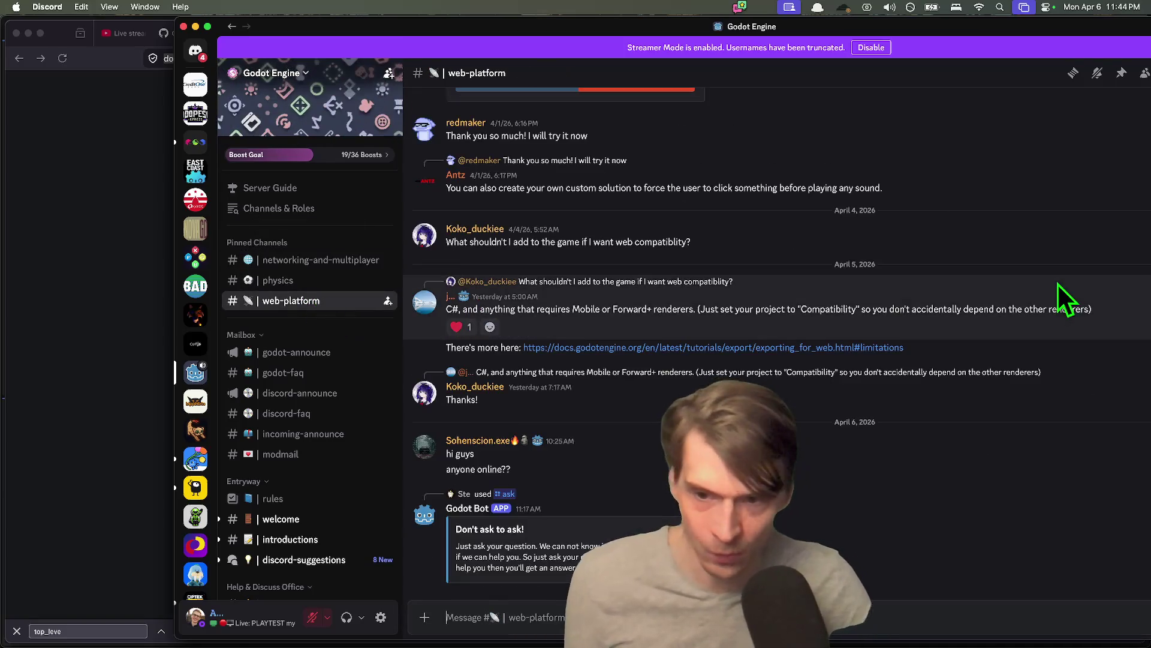
click(336, 280)
click(338, 261)
click(336, 281)
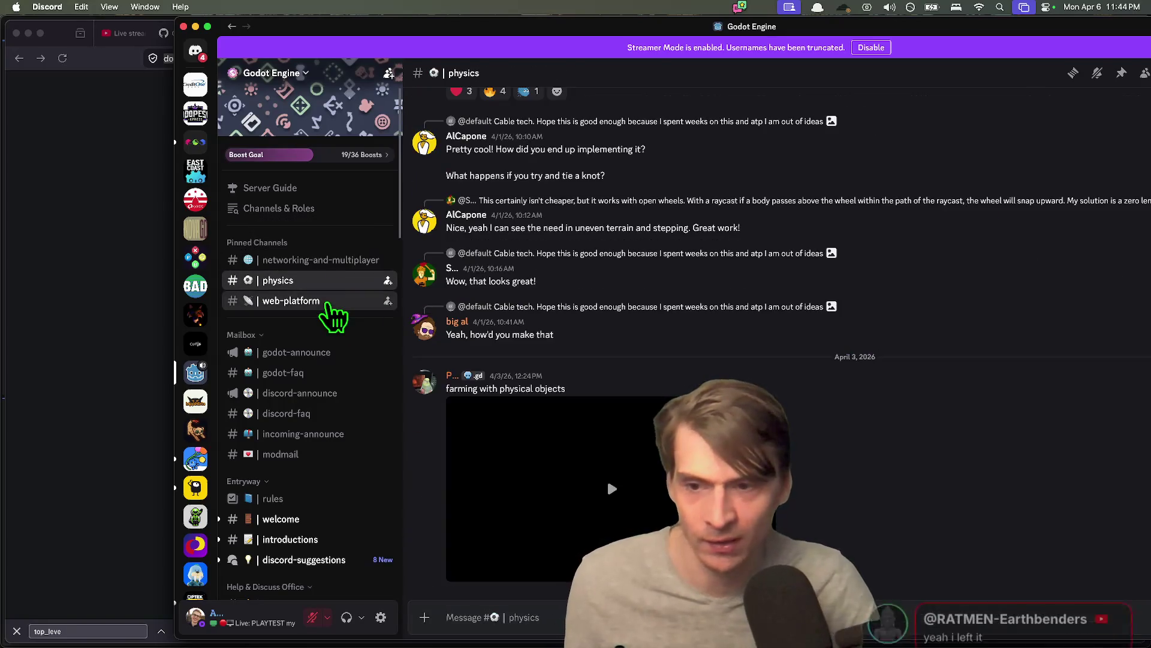
click(331, 303)
click(335, 280)
click(339, 262)
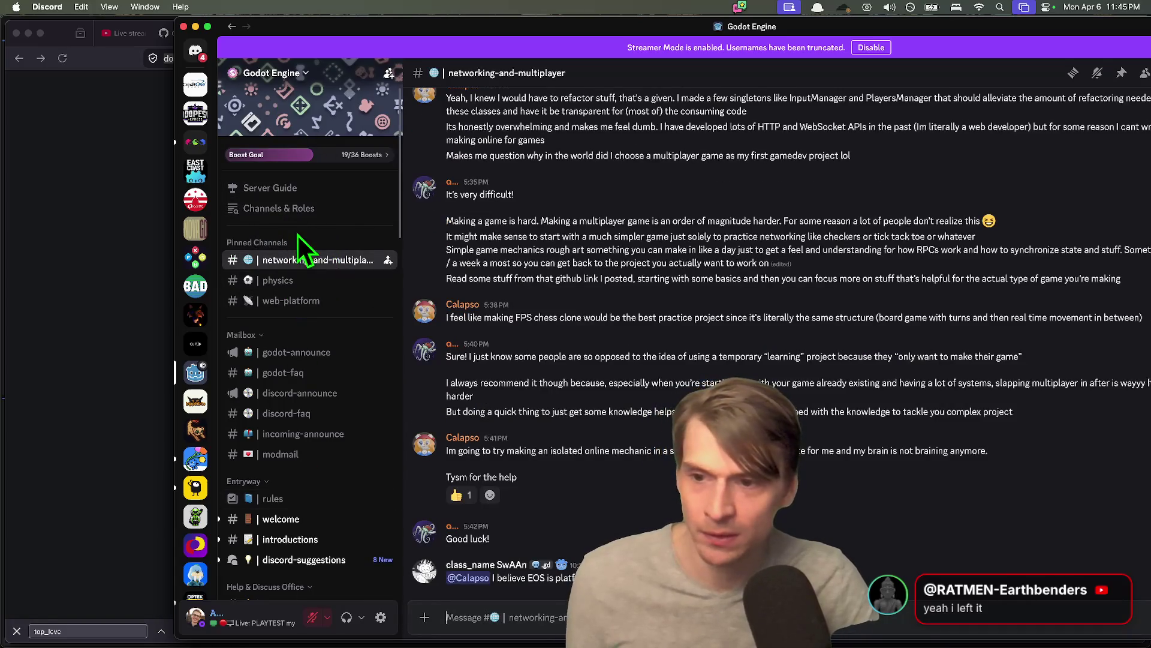
click(339, 287)
click(339, 263)
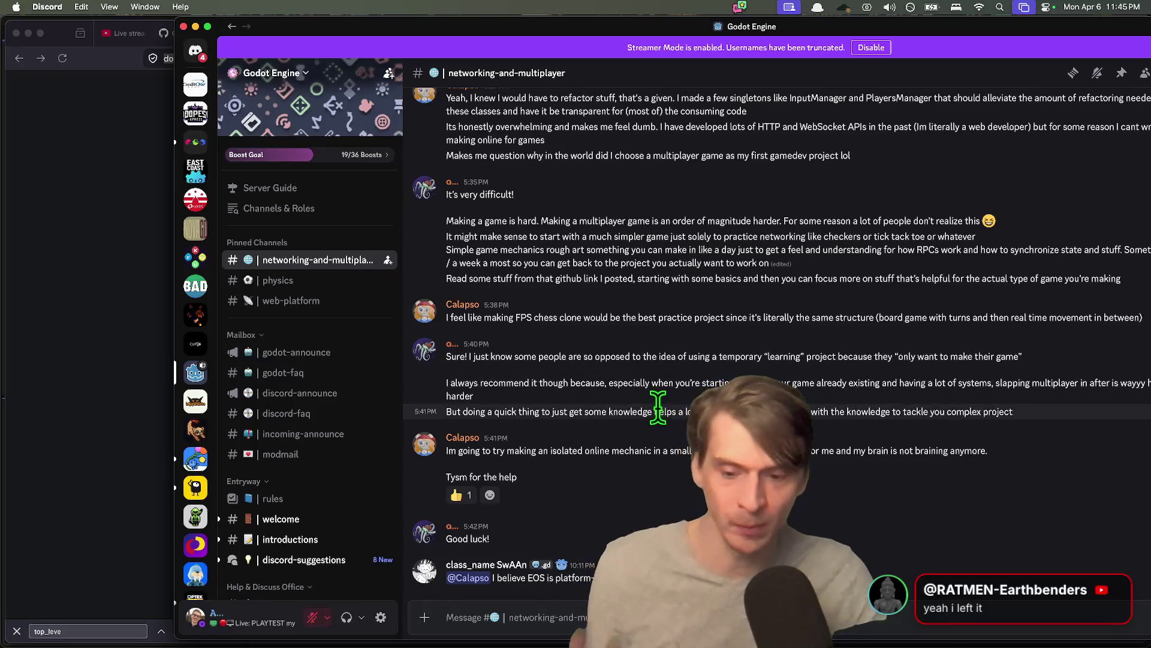
- View the 5:35 PM poster's full profile, then read through the physics channel
click(451, 181)
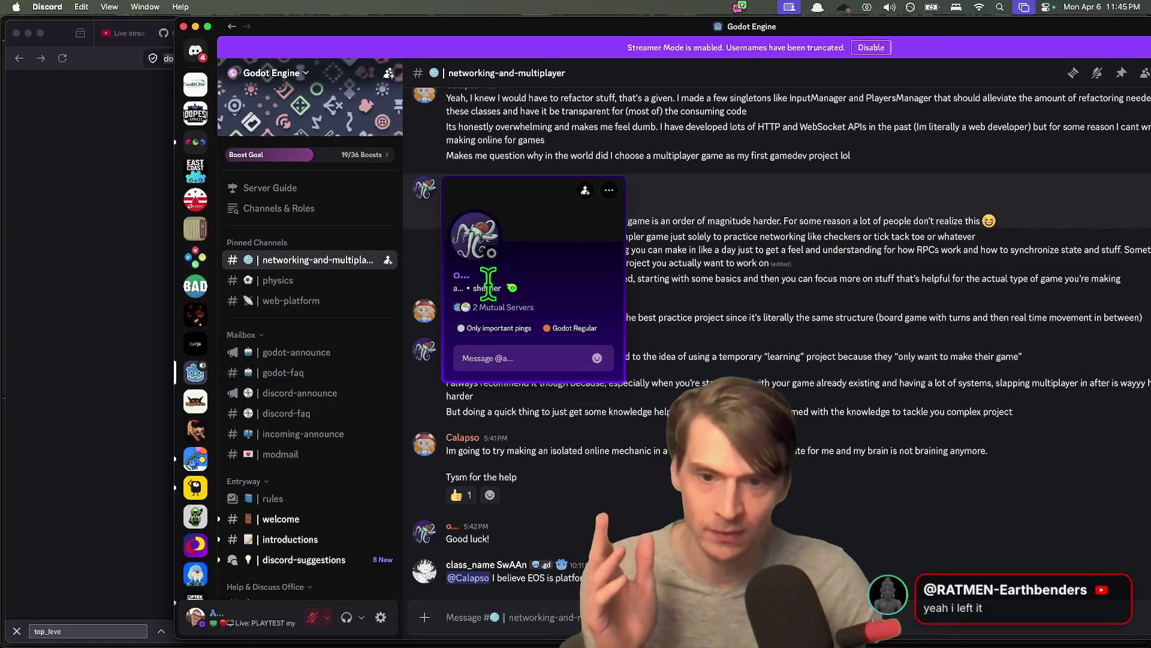
click(464, 282)
click(360, 443)
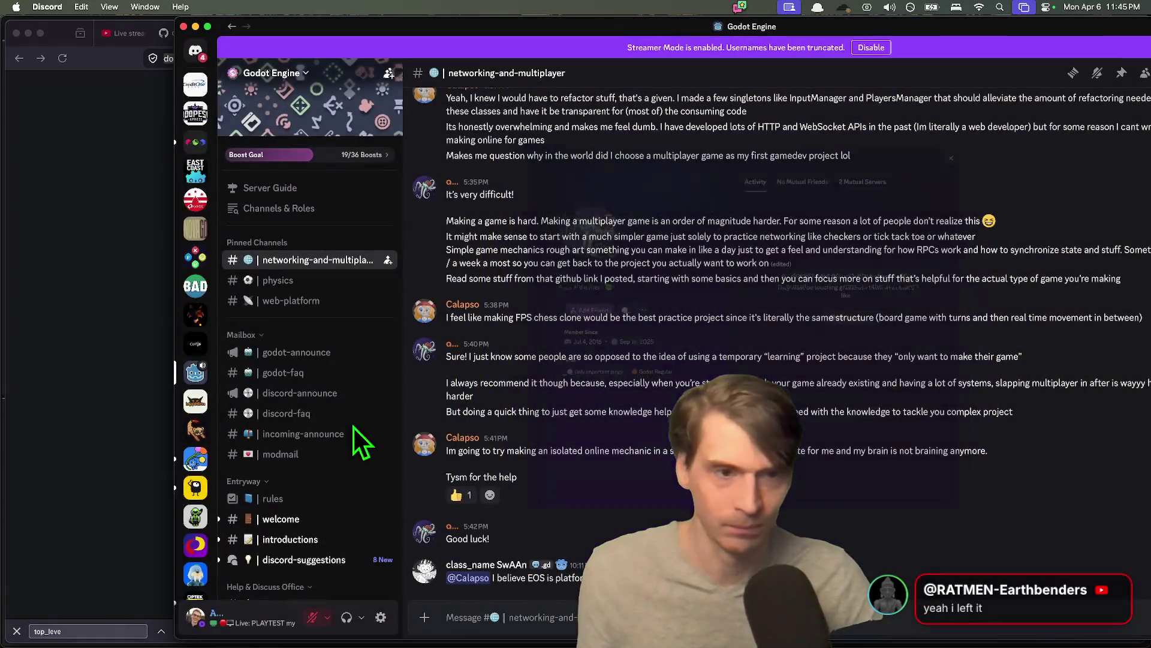
click(317, 280)
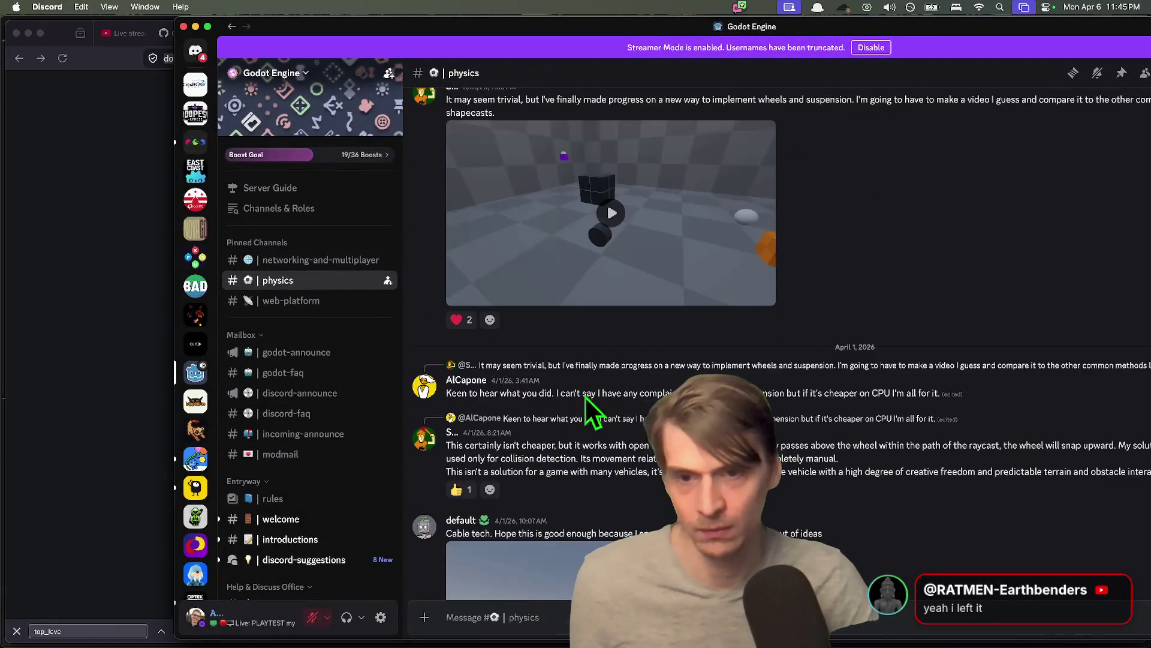
scroll(774, 384, down, 10)
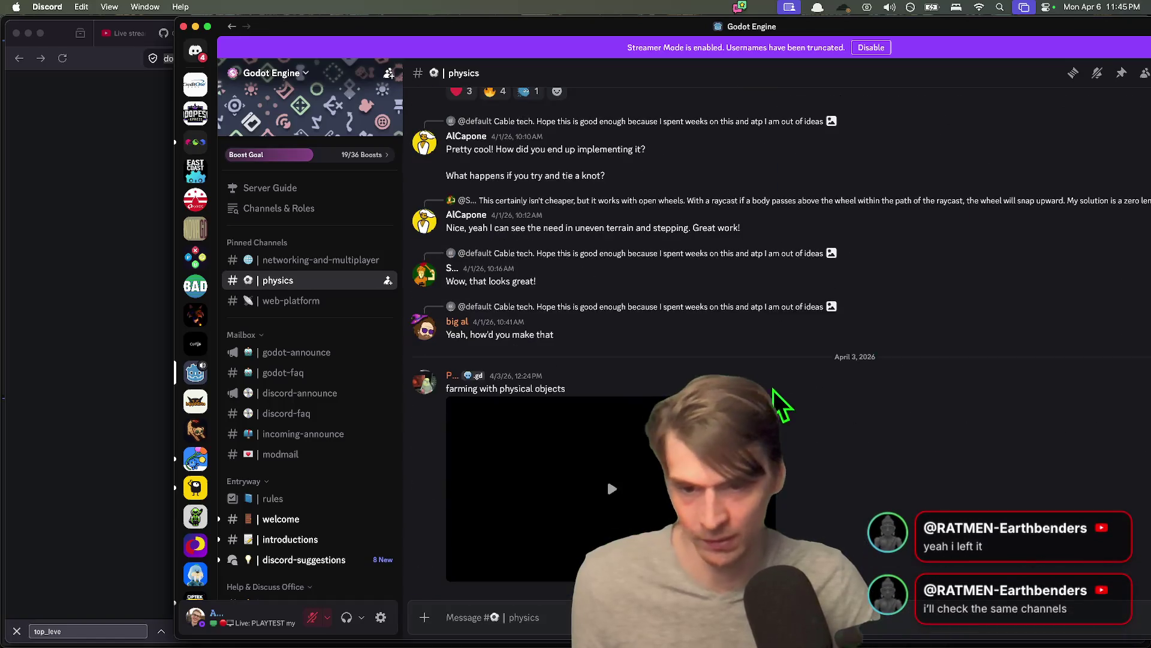
scroll(892, 443, up, 15)
scroll(891, 444, down, 5)
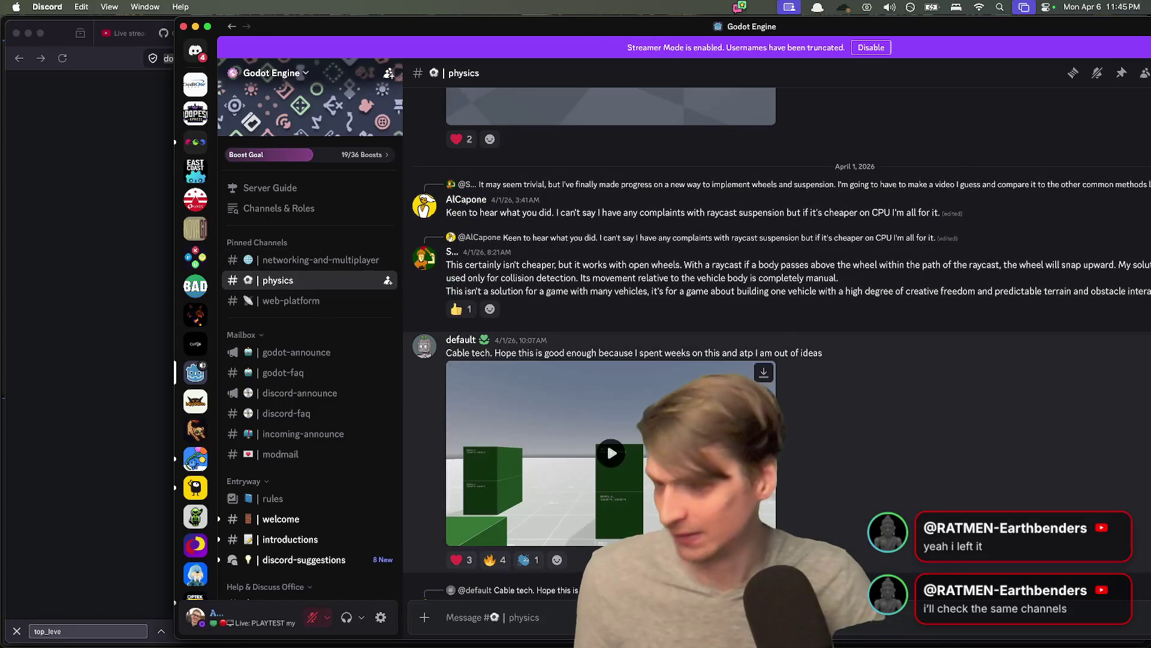
- Open the web-platform channel, bring up and dismiss its options menu
click(272, 300)
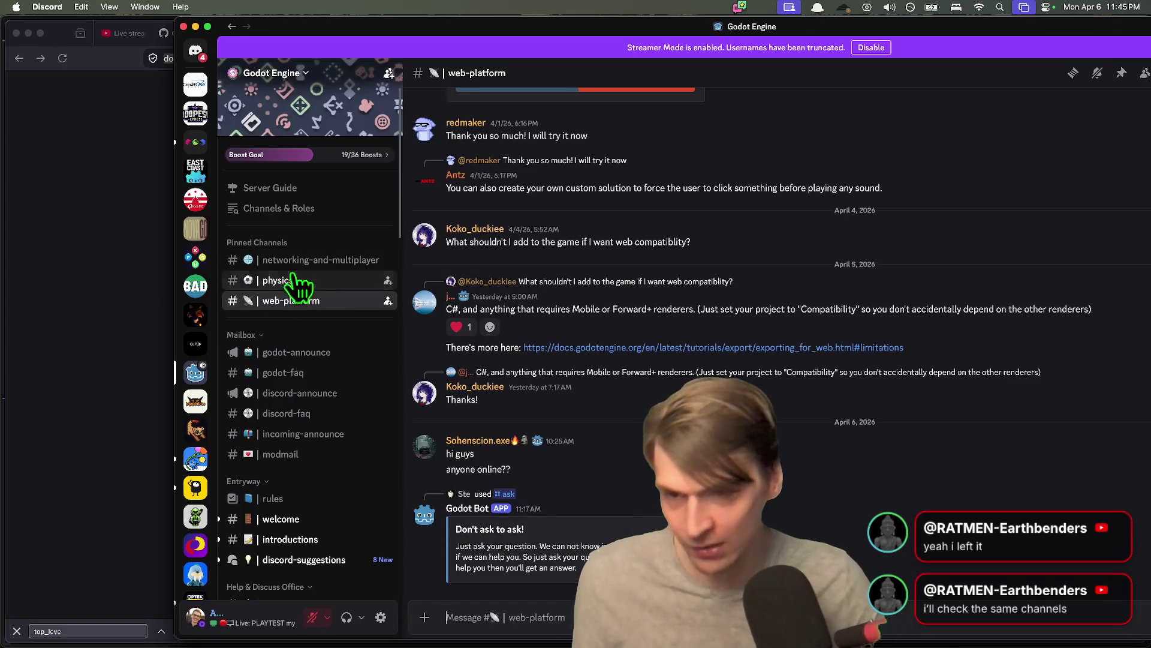
right_click(295, 299)
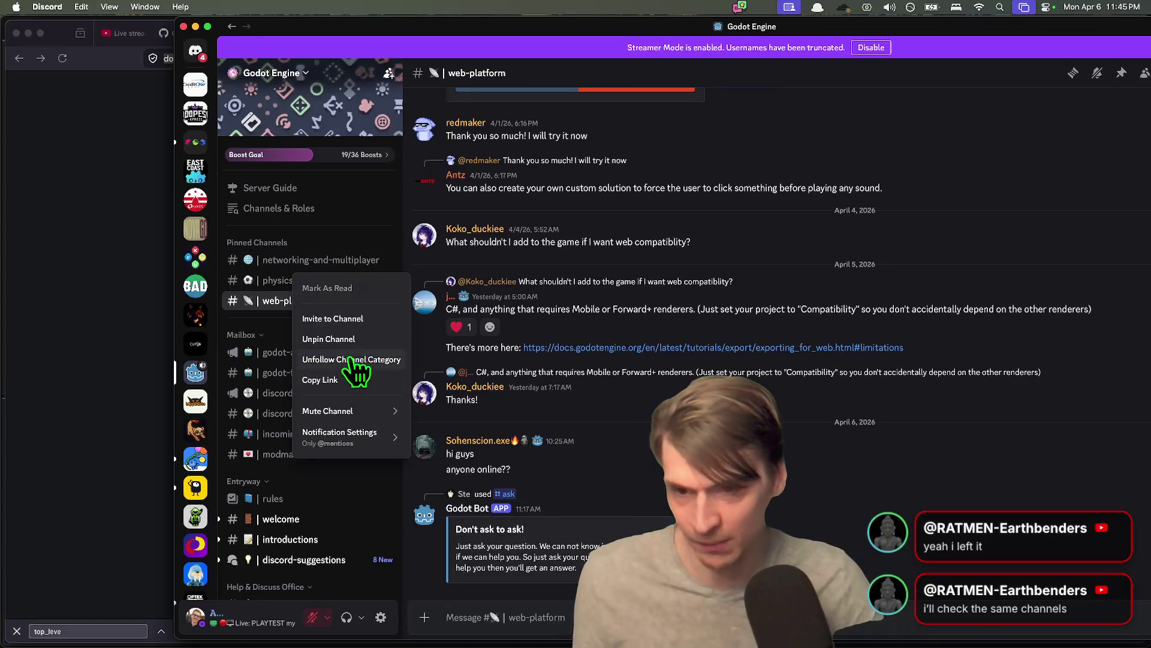
click(279, 287)
scroll(377, 519, down, 5)
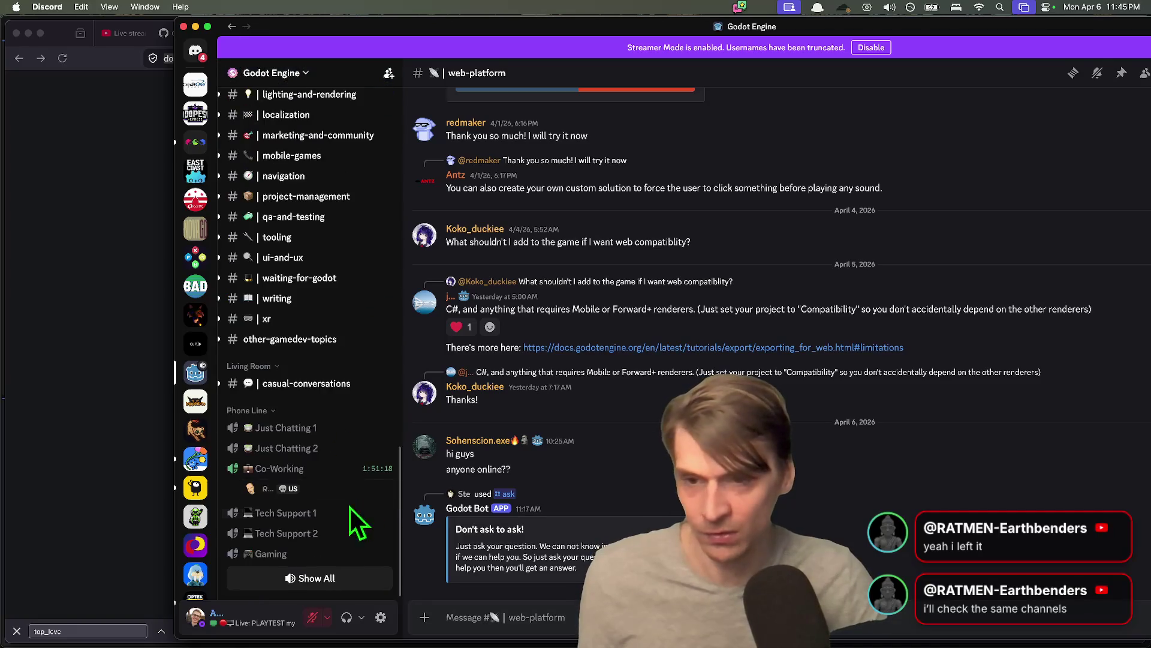
scroll(350, 508, up, 5)
- Return to the Godot docs in Firefox and read further down the page
key(super+Tab)
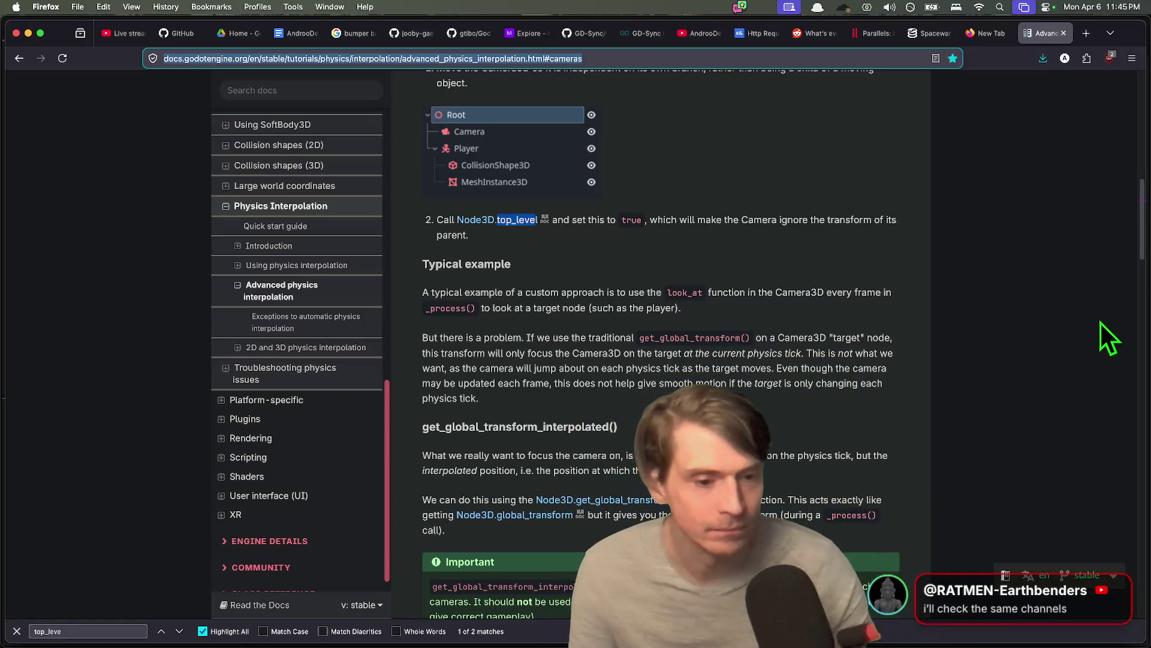
scroll(955, 376, down, 10)
scroll(893, 433, down, 5)
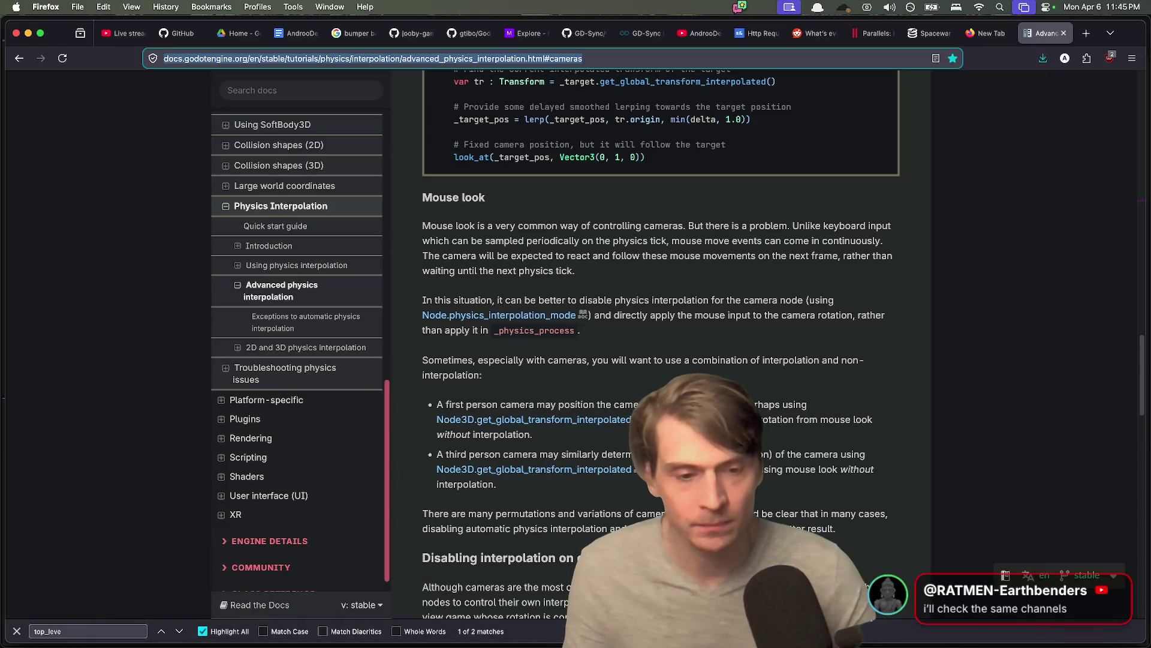
scroll(660, 300, down, 3)
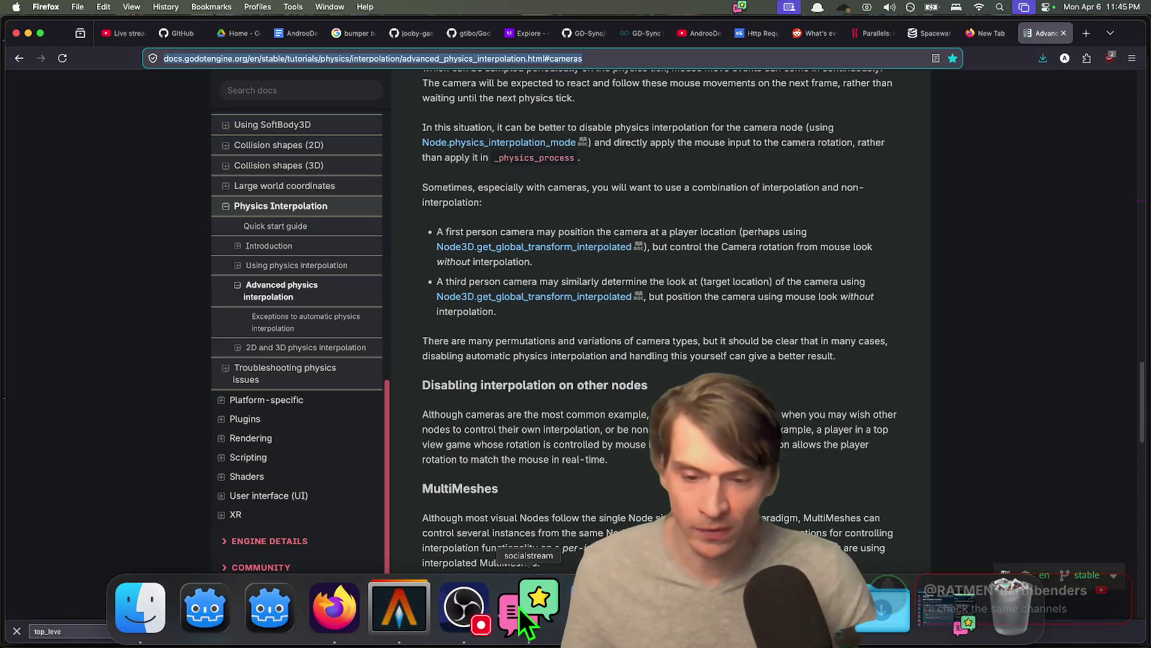
- Search the web for "phantom cam" in a new tab and skim the results
key(super+t)
text(ph)
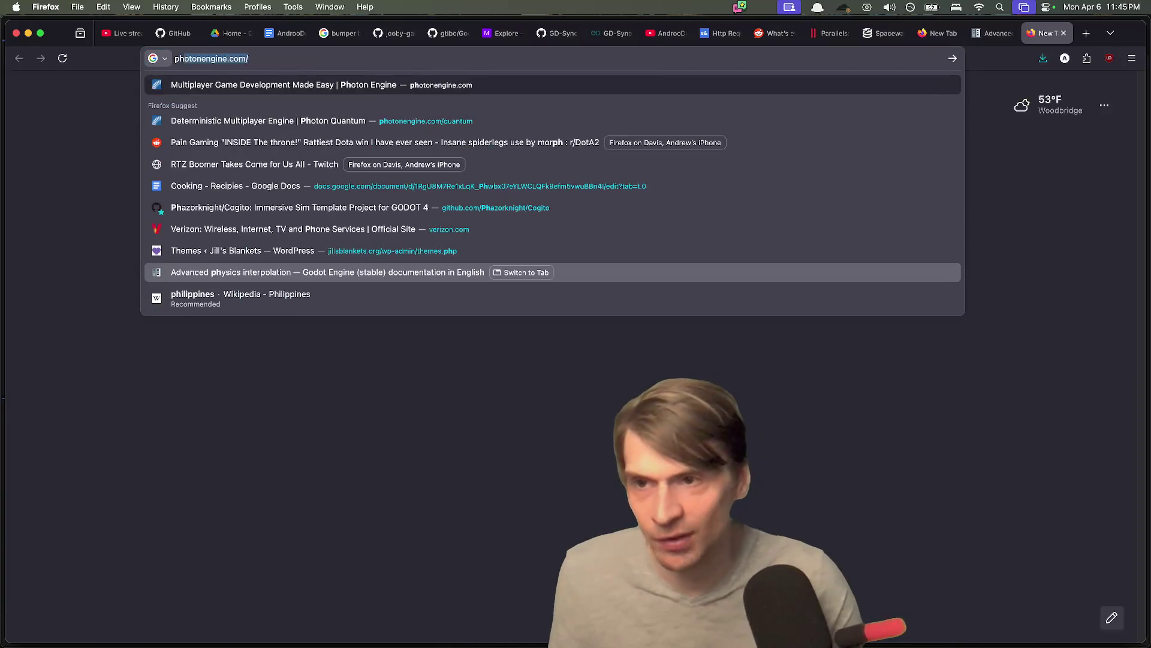
text(antom cam)
key(Return)
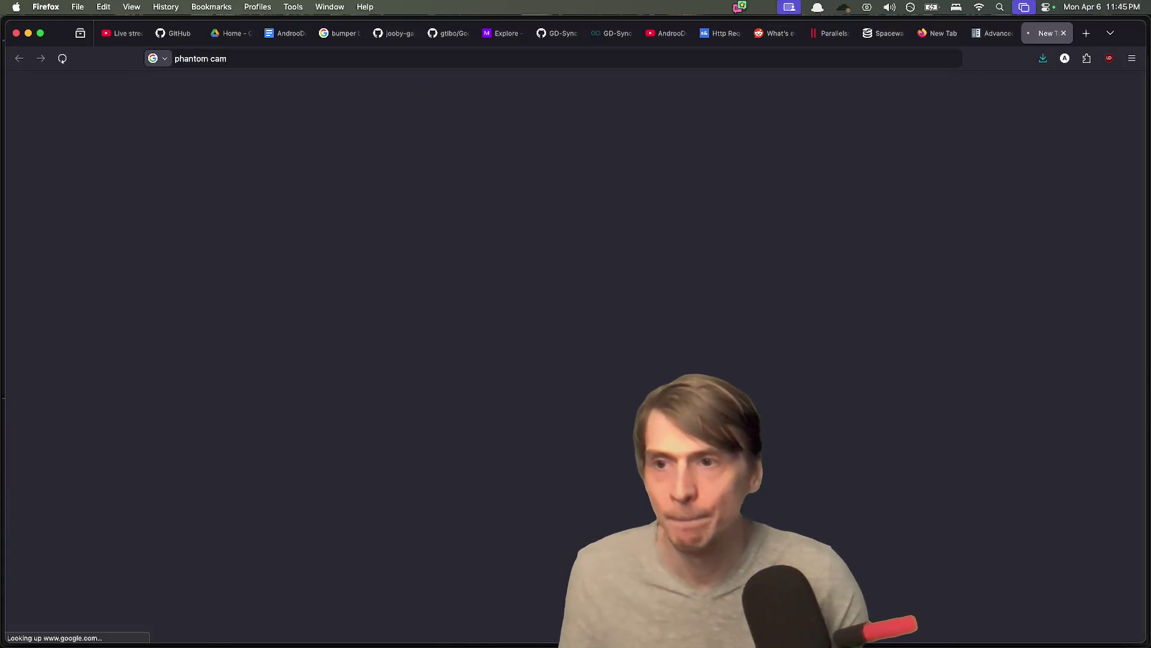
scroll(383, 282, down, 2)
scroll(377, 270, down, 3)
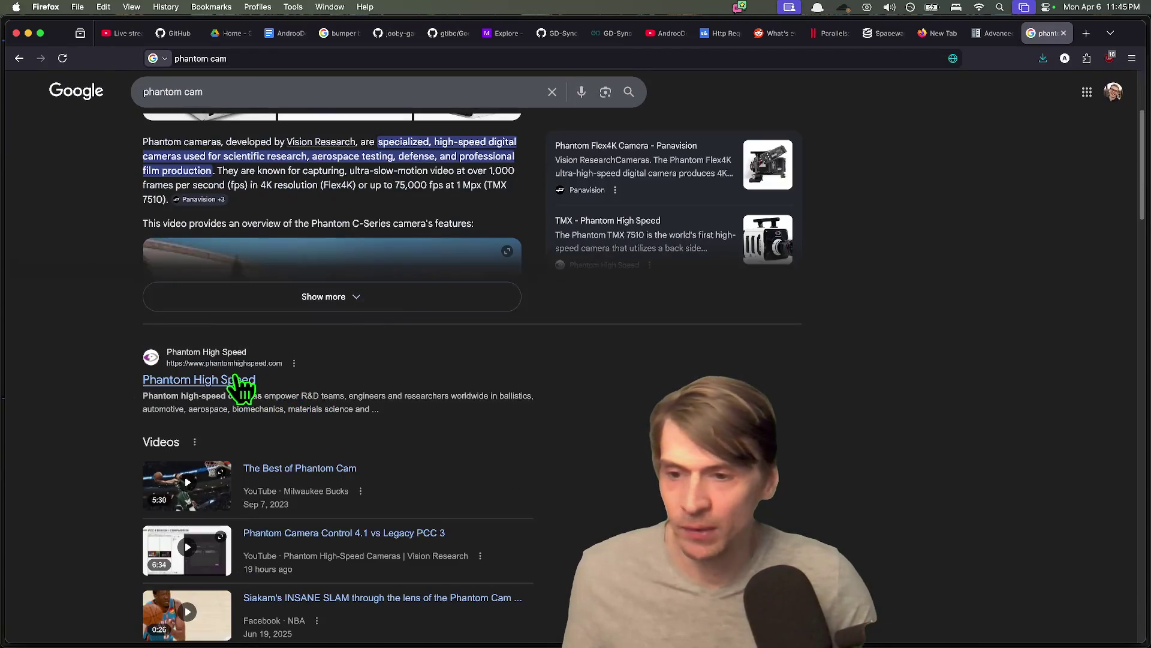
- Go back, then type "phantom" into another new tab's address bar
key(super+Left)
key(super+t)
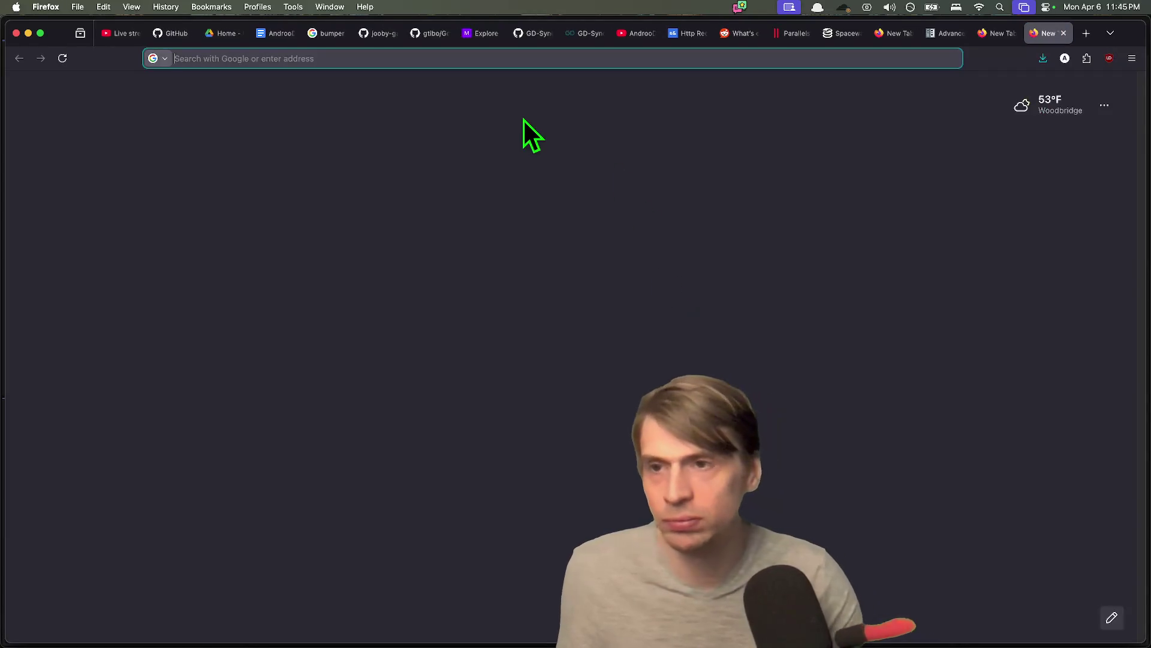
text(phantom)
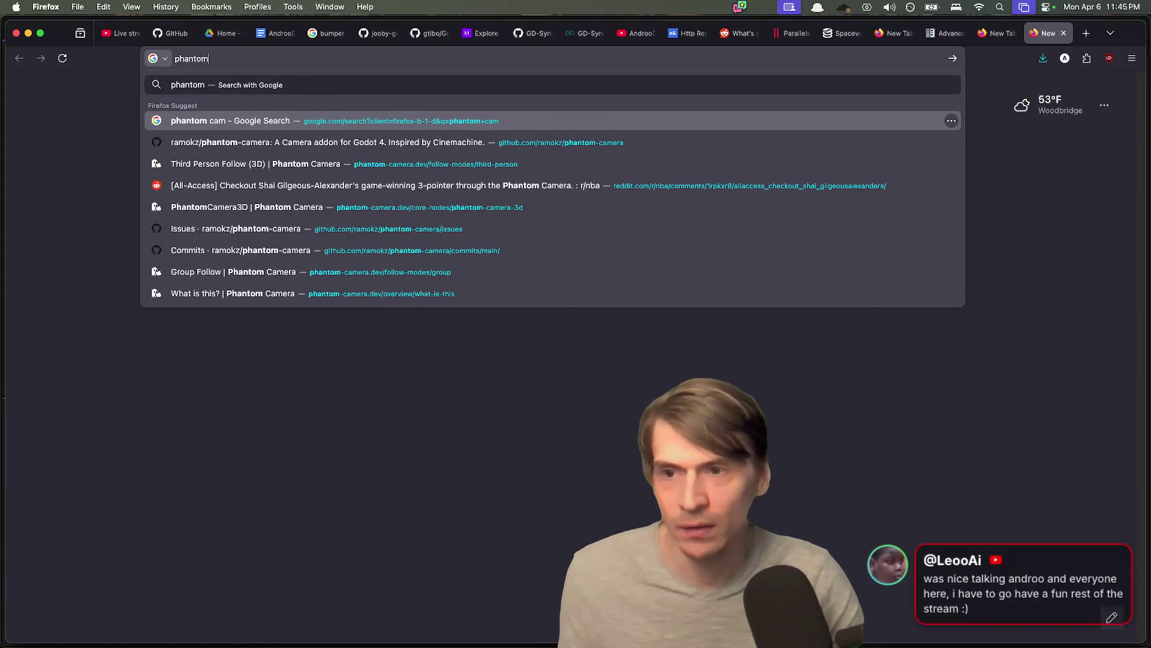
- Open the 'Third Person Follow (3D) | Phantom Camera' suggestion and scroll through its intro and video
key(Down)
key(Down)
key(Return)
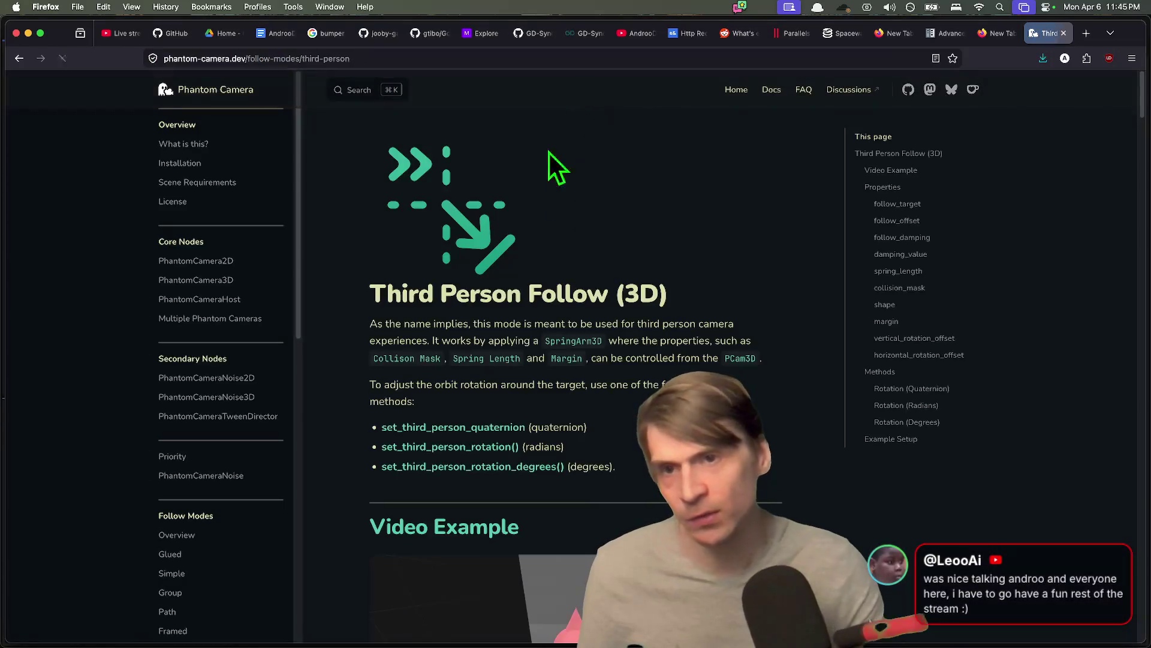
scroll(575, 179, down, 6)
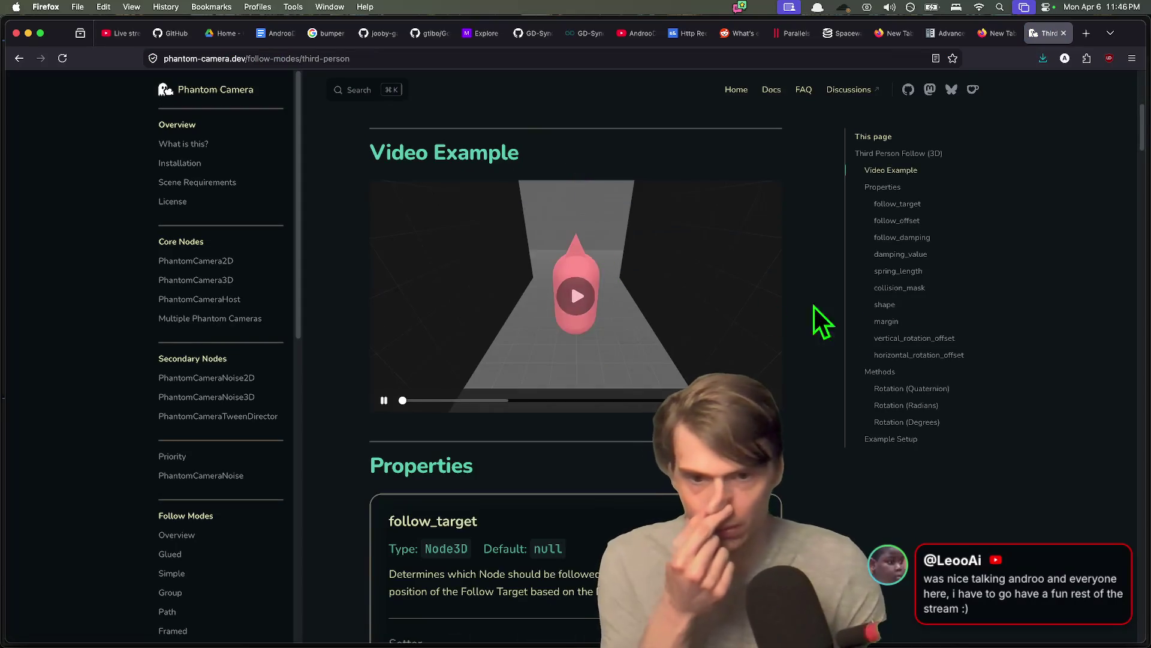
scroll(920, 341, up, 1)
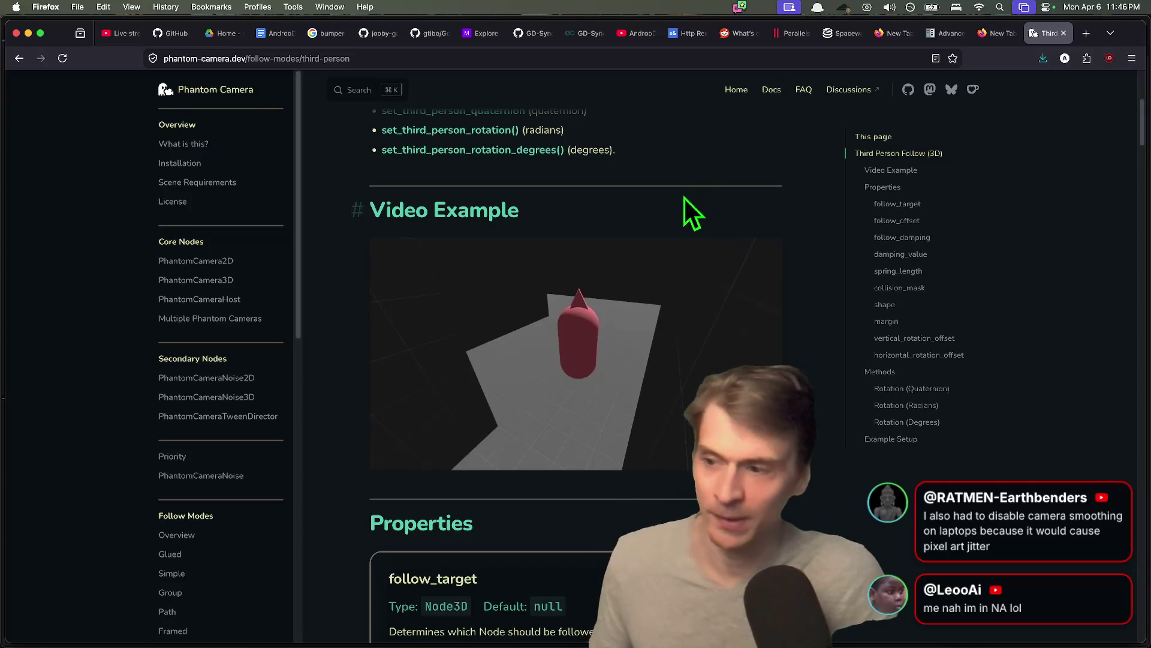
scroll(890, 360, down, 2)
scroll(930, 360, up, 7)
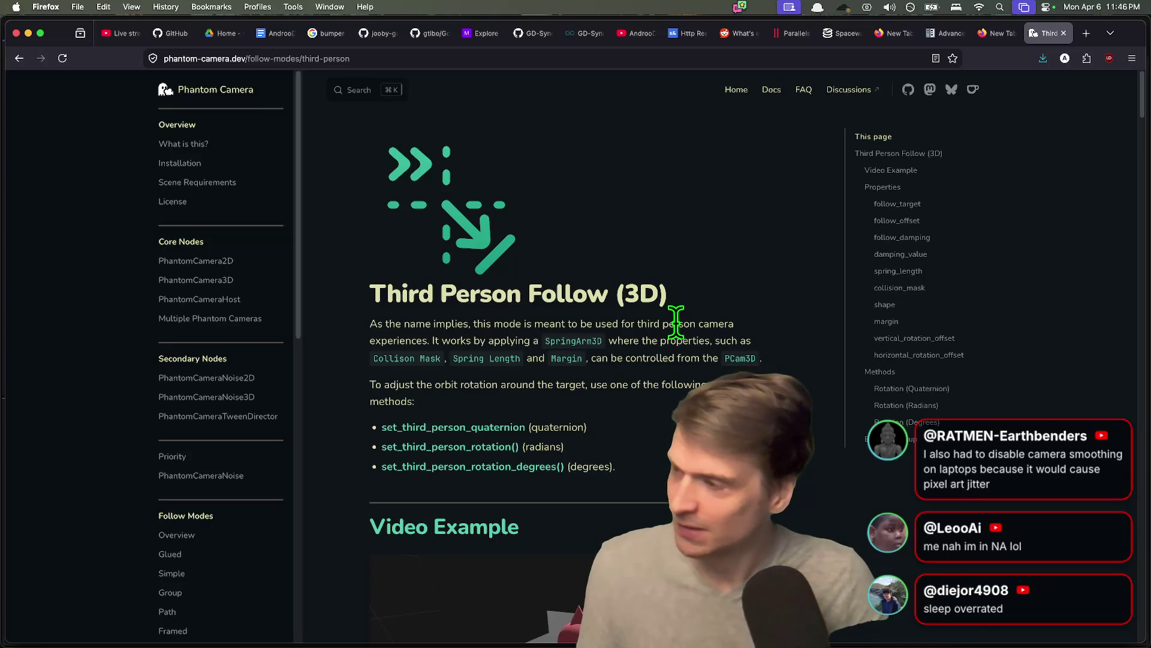
scroll(665, 333, down, 1)
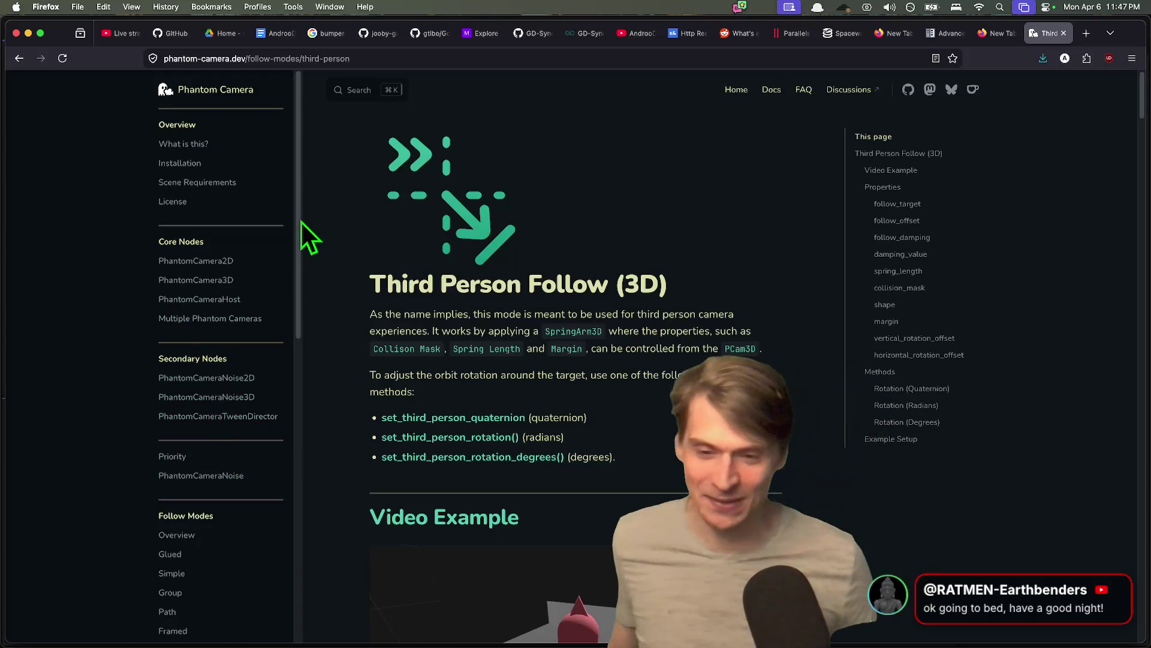
scroll(721, 483, up, 1)
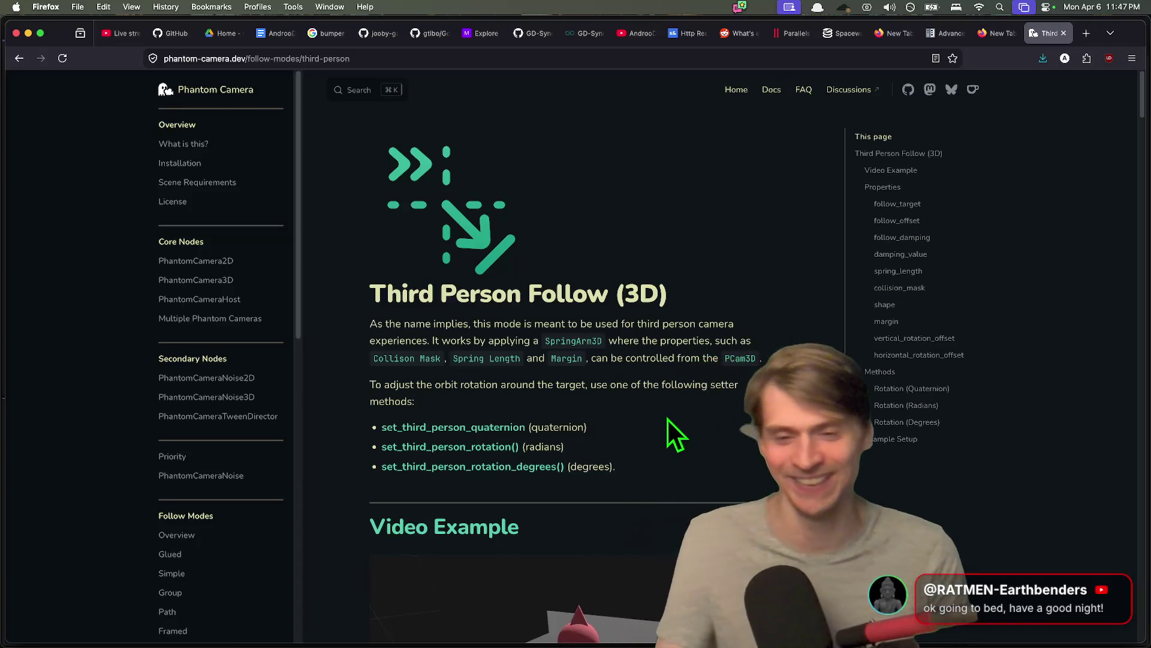
scroll(676, 434, down, 2)
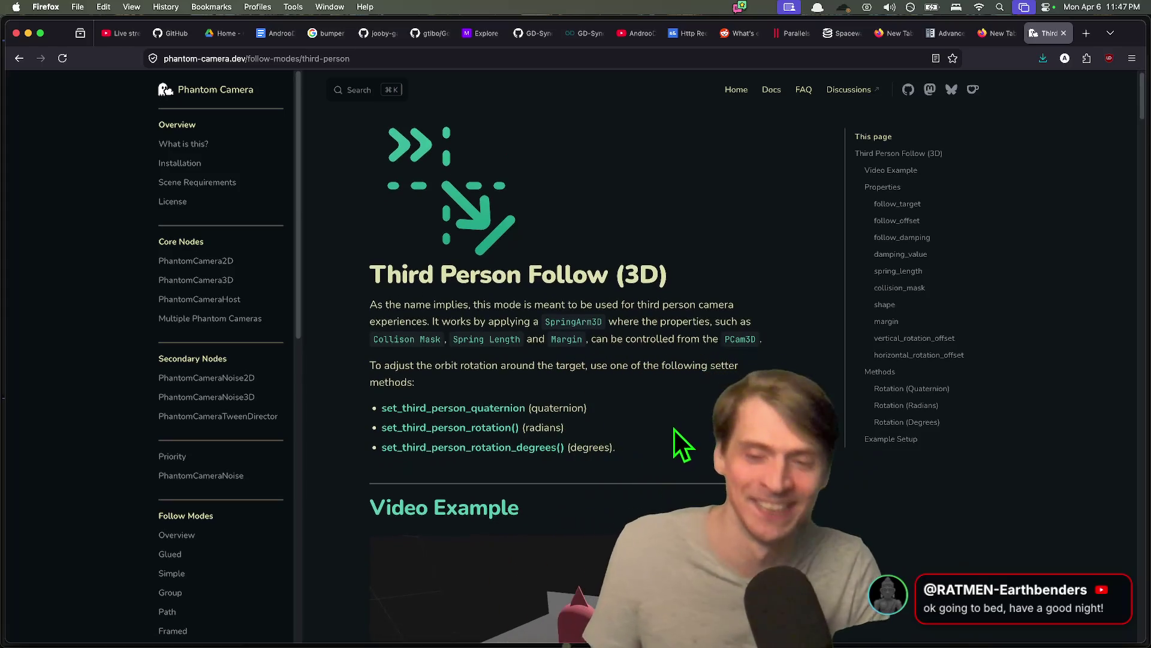
scroll(651, 456, down, 12)
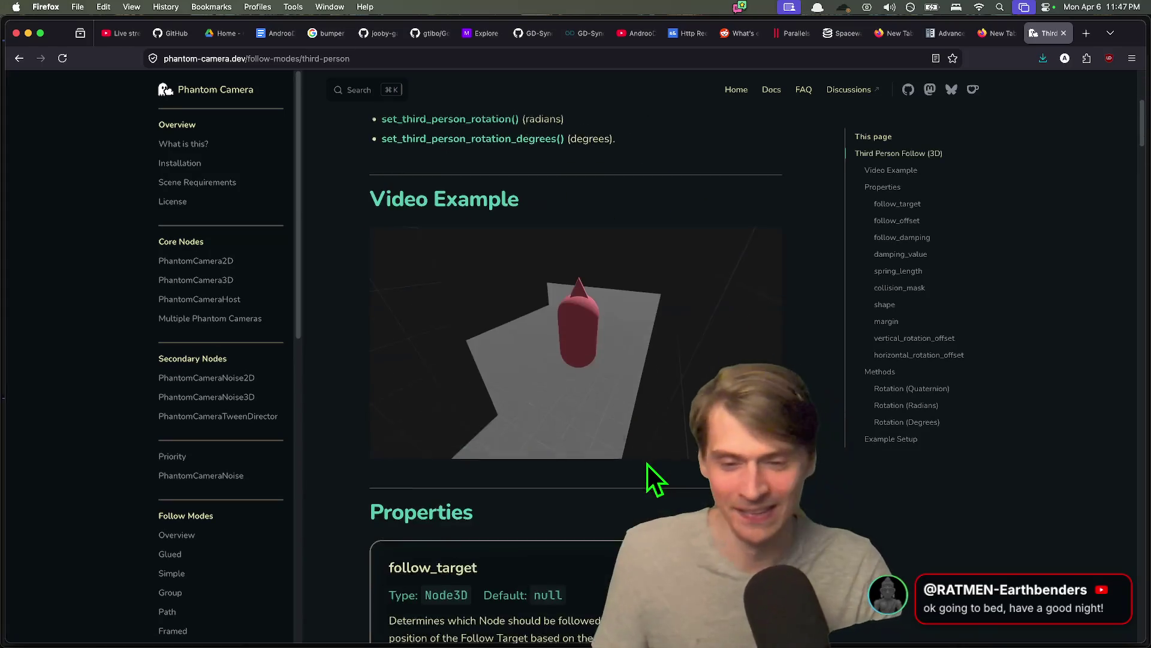
scroll(775, 474, up, 12)
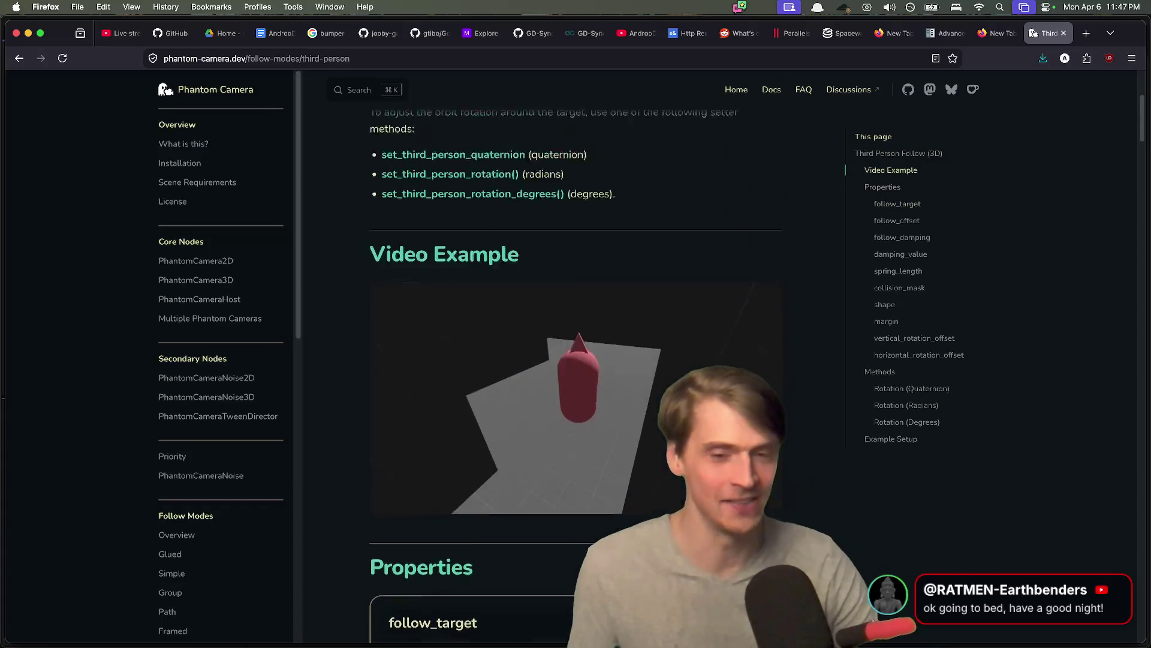
mouse_move(400, 606)
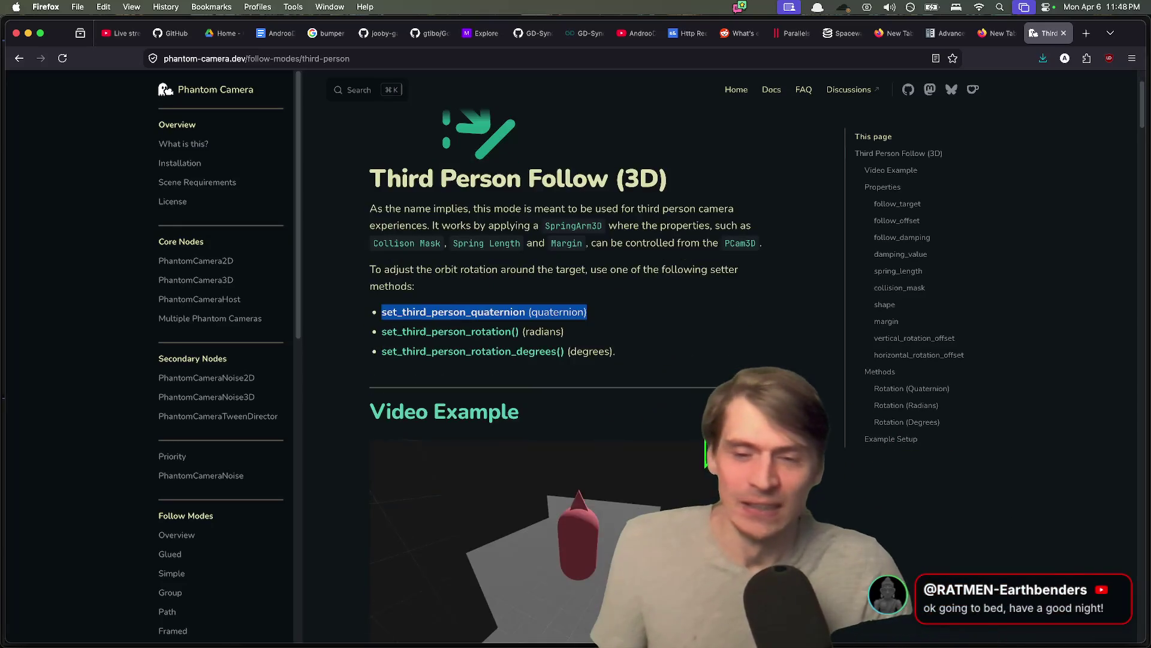
- Close the Phantom Camera page and leftover research tabs, then move via Godot to the terminal
key(super+Left)
key(super+w)
key(super+w)
key(super+w)
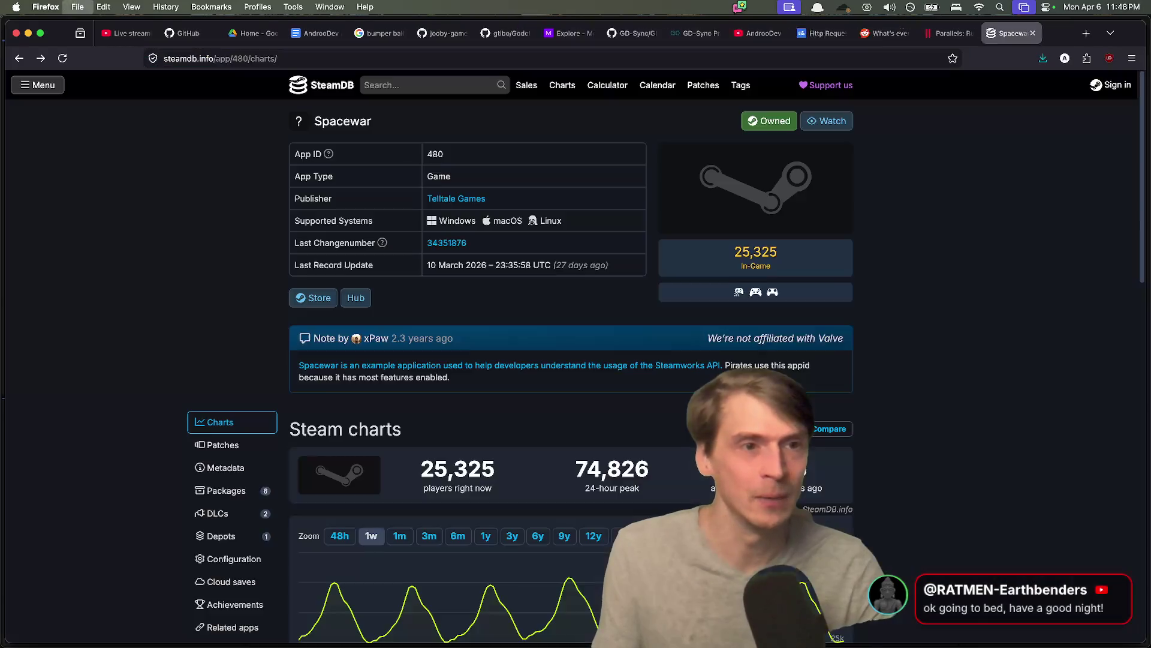
key(super+w)
key(super+w)
key(super+w)
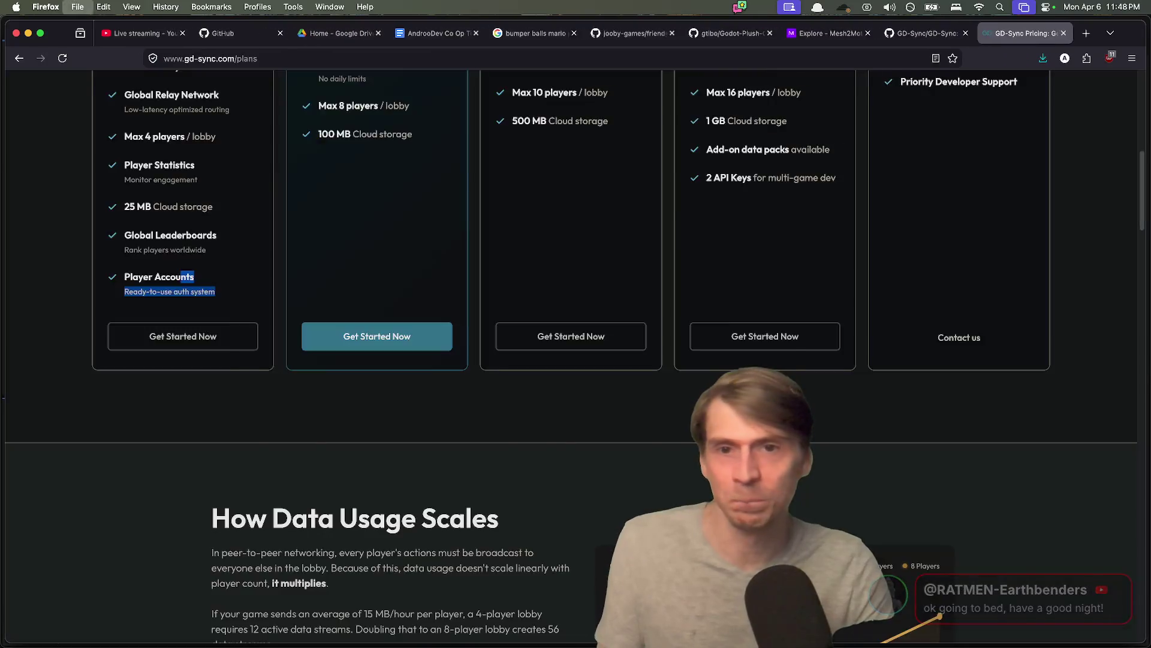
key(super+w)
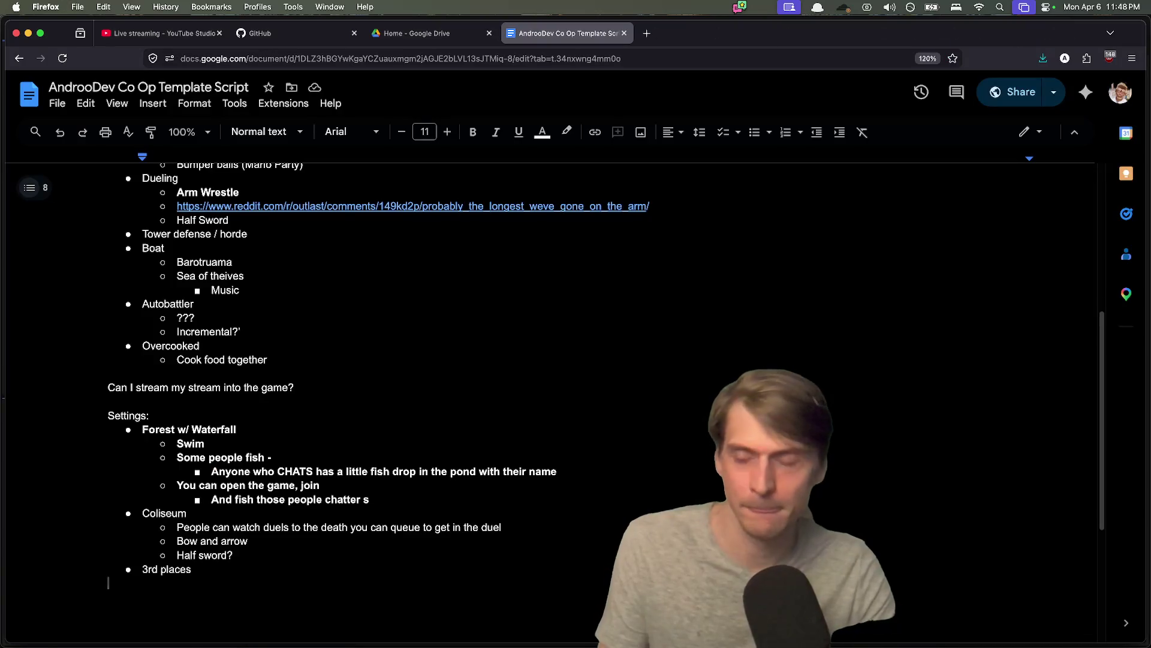
key(super+w)
key(super+w)
key(super+w)
key(super+w)
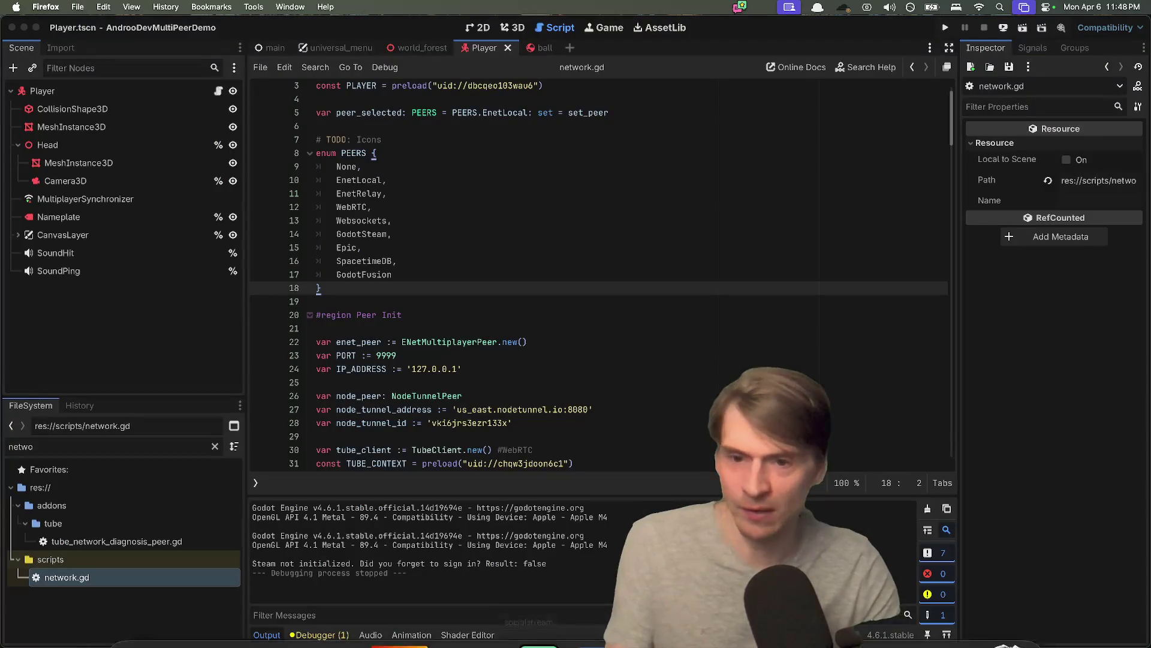
click(845, 116)
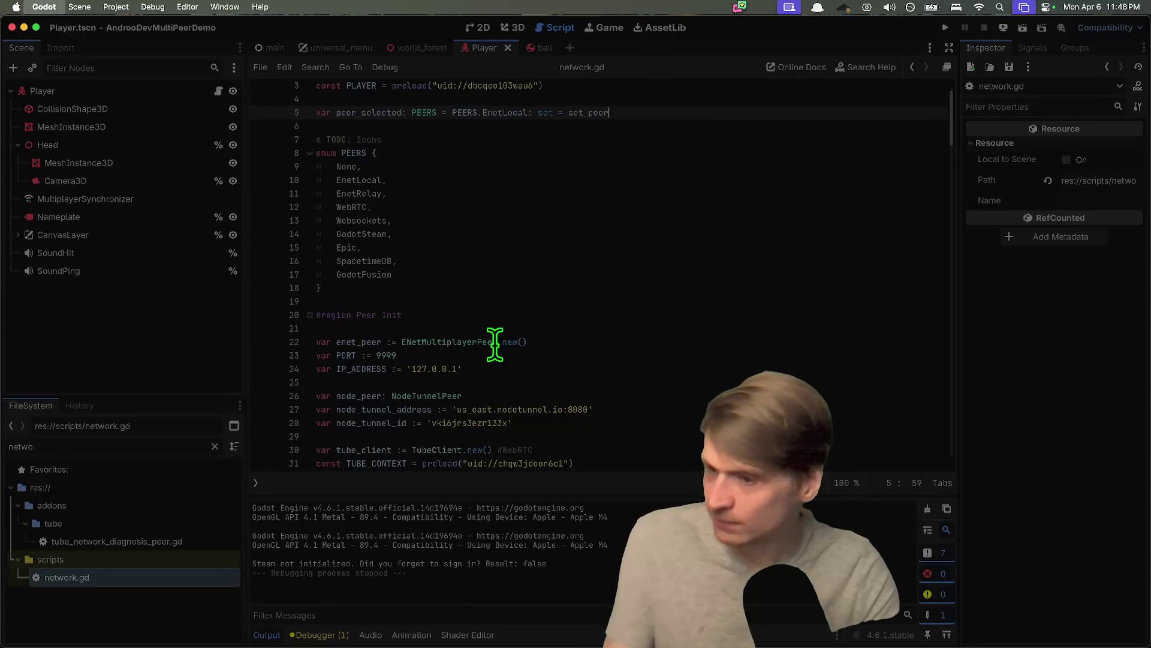
key(super+Tab)
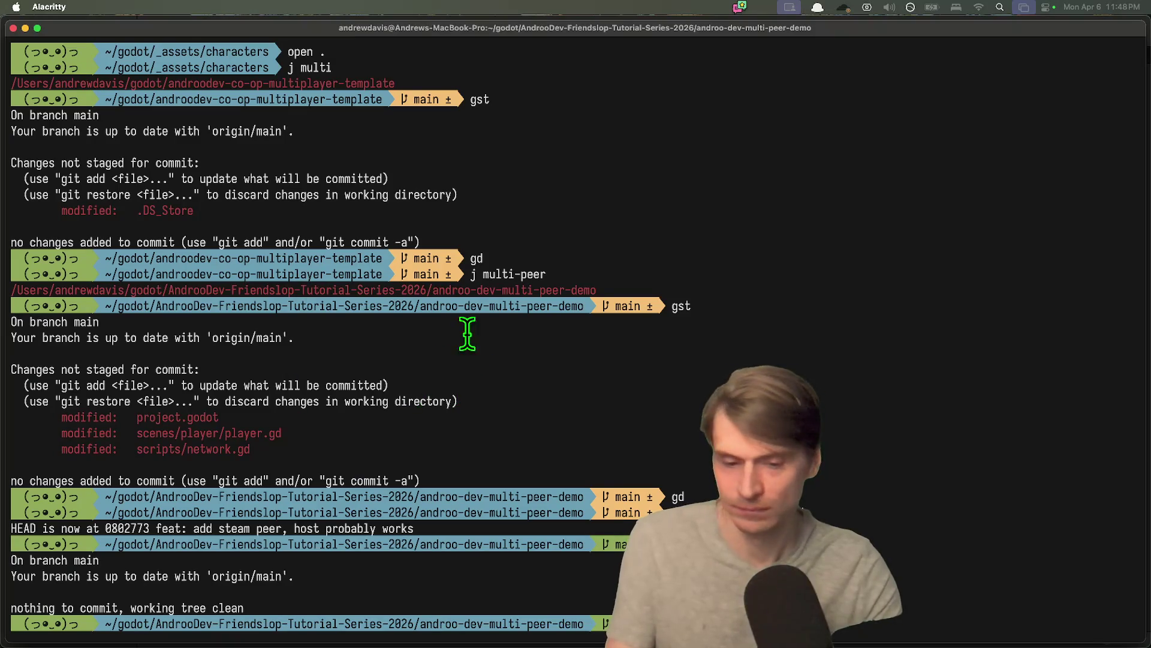
- Check the repository's git status with gst after a mistyped attempt
text(st)
key(Return)
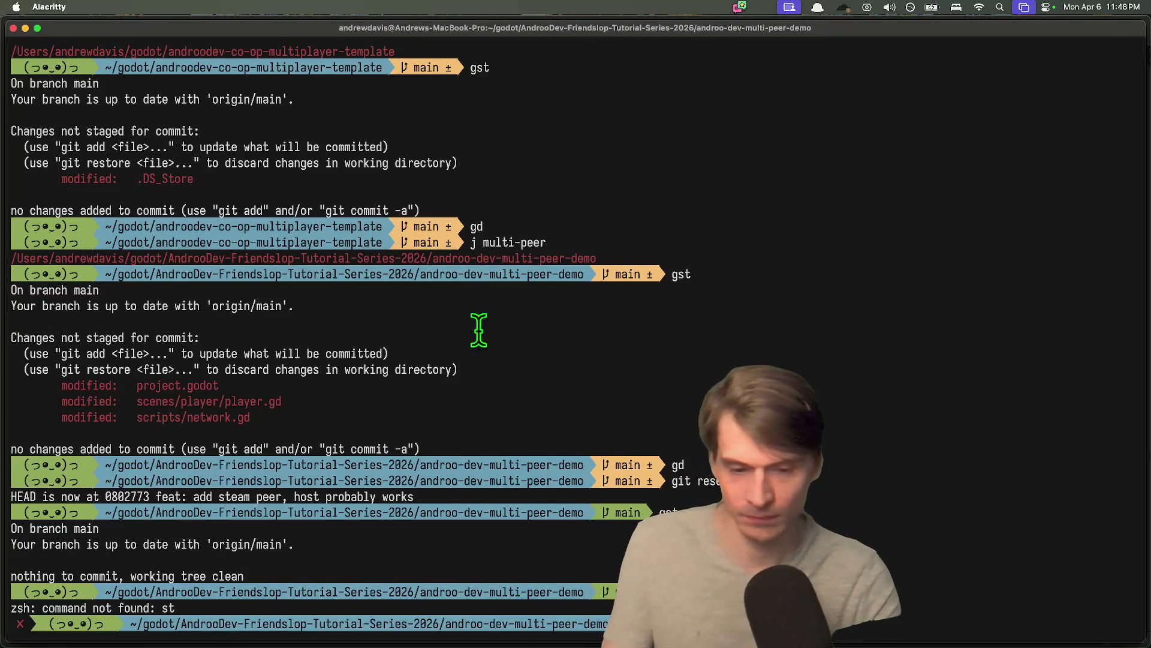
text(gst)
key(Return)
- Show the uncommitted changes with gd and page through the diff
text(g)
key(Return)
text(gd)
key(Return)
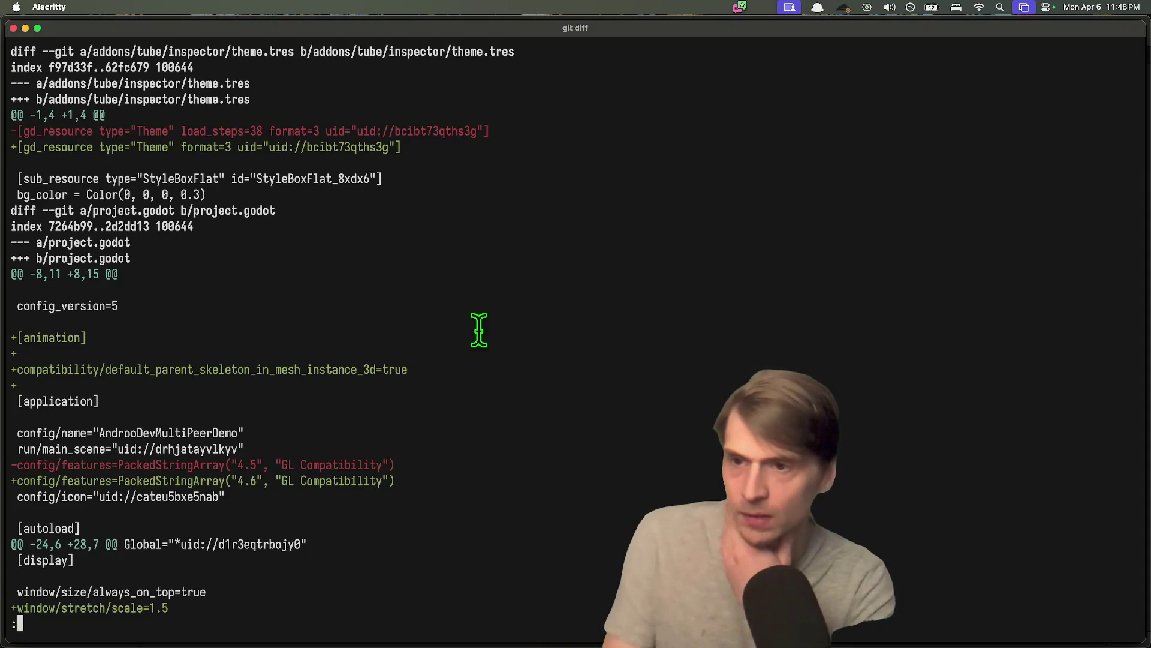
key(space)
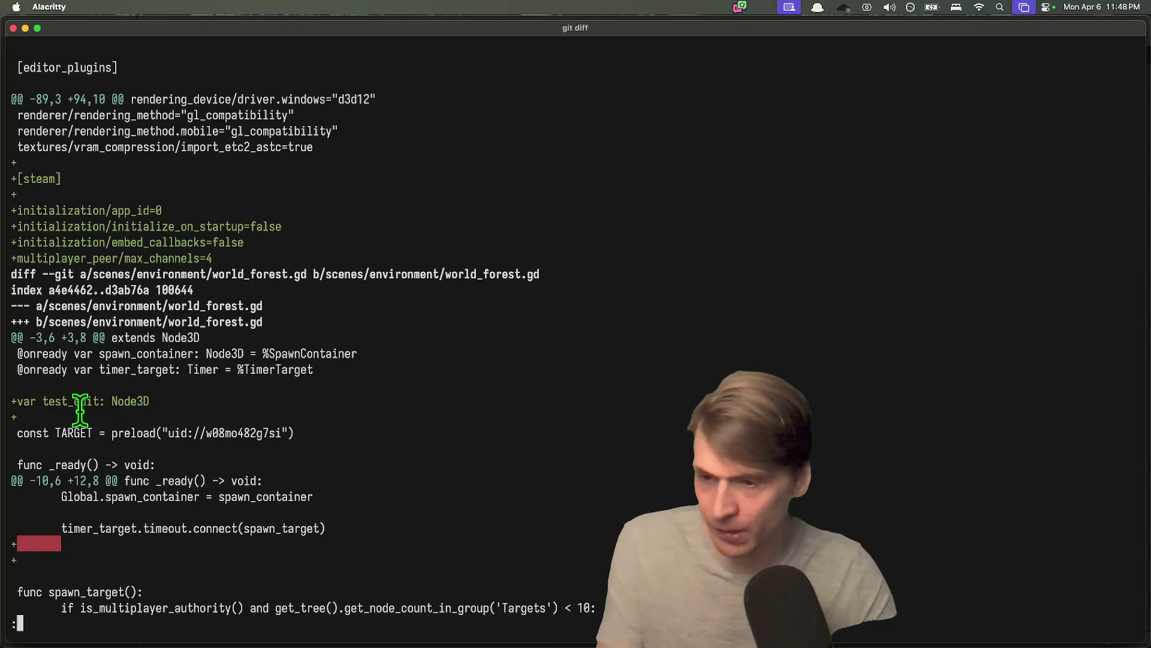
key(super+Tab)
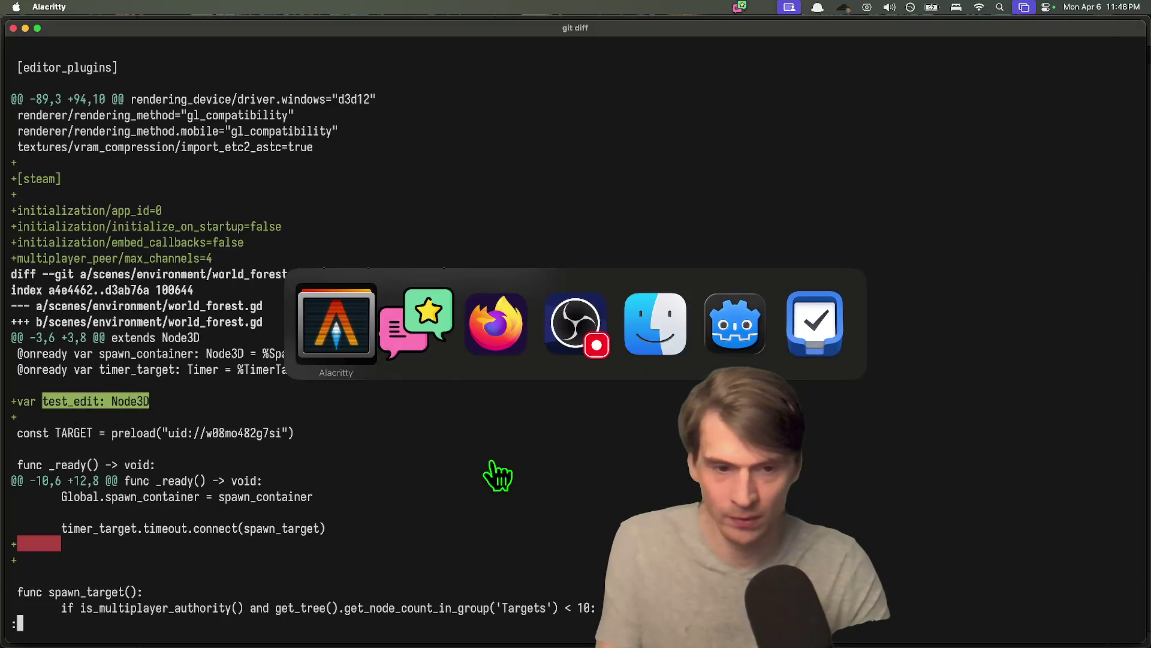
- Open the AndrooDevMultiPeerDemo project from Godot's Project Manager
click(236, 606)
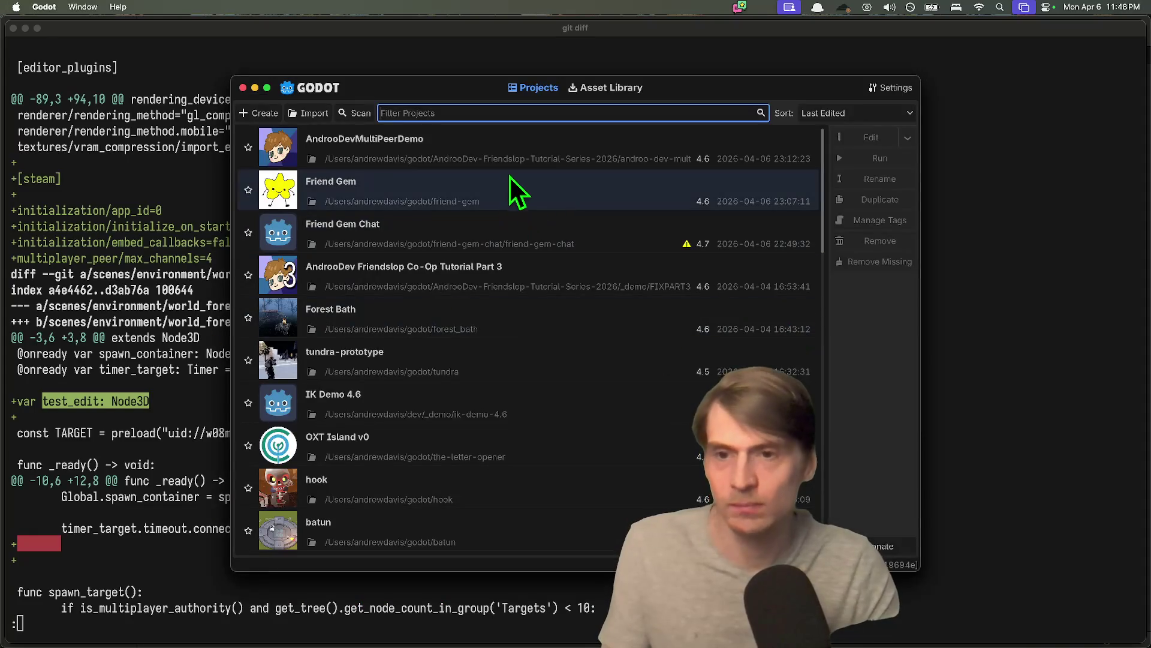
click(518, 139)
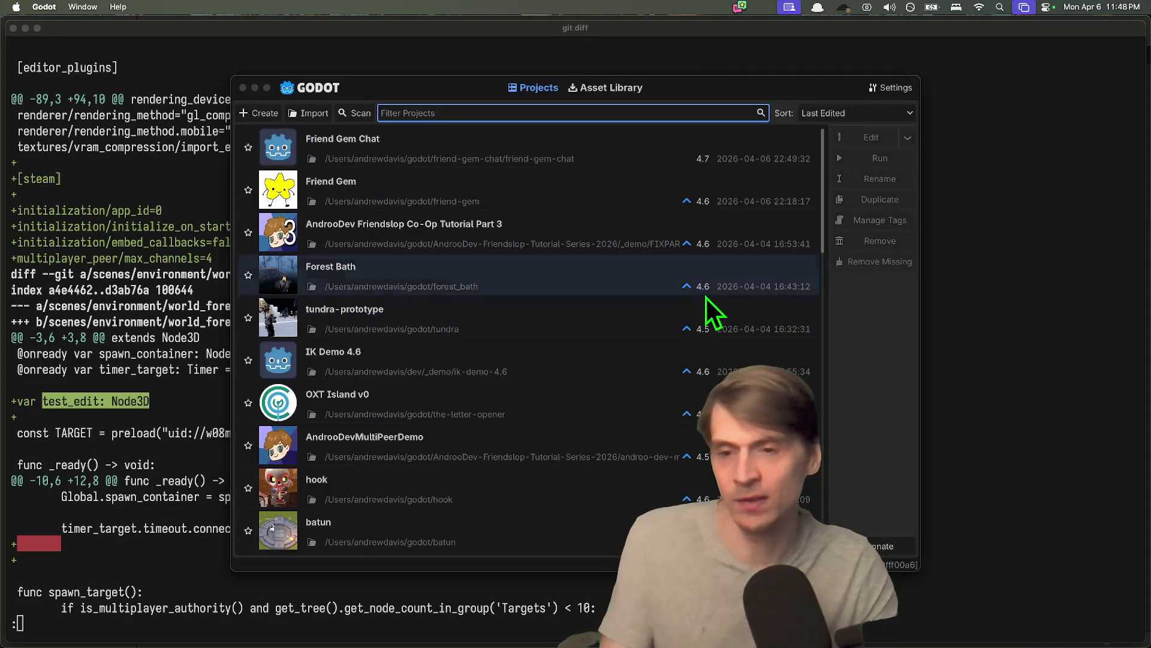
double_click(778, 313)
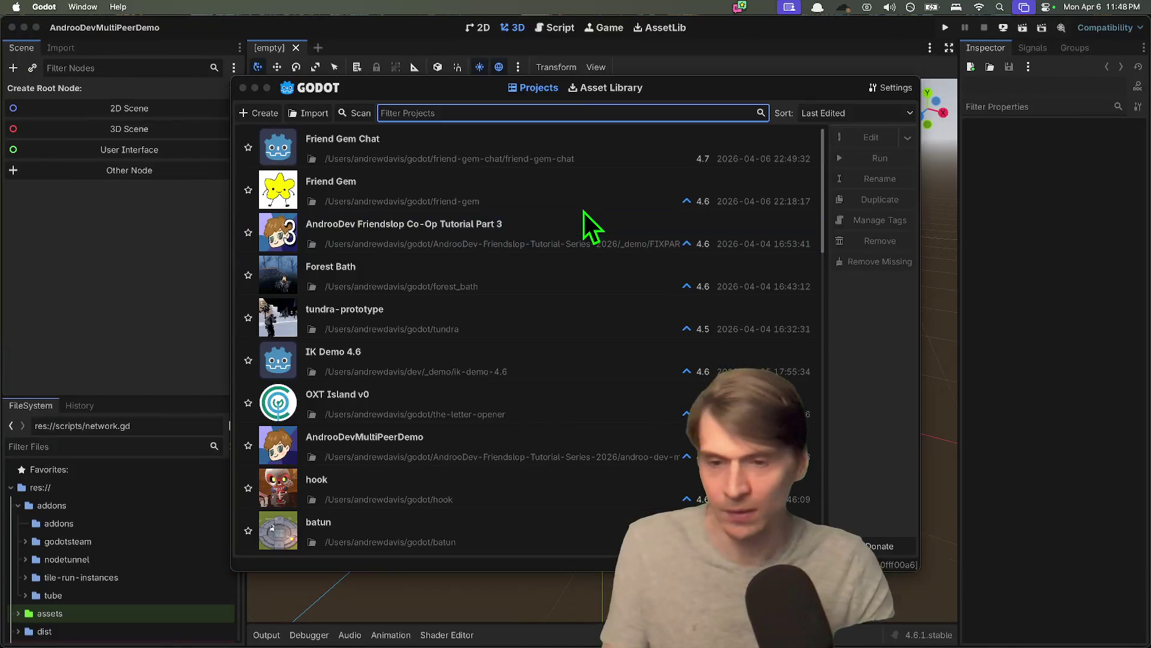
- Find "test_edit: Node3D" in files, delete that line and extra blank lines in world_forest.gd, and save
key(ctrl+shift+f)
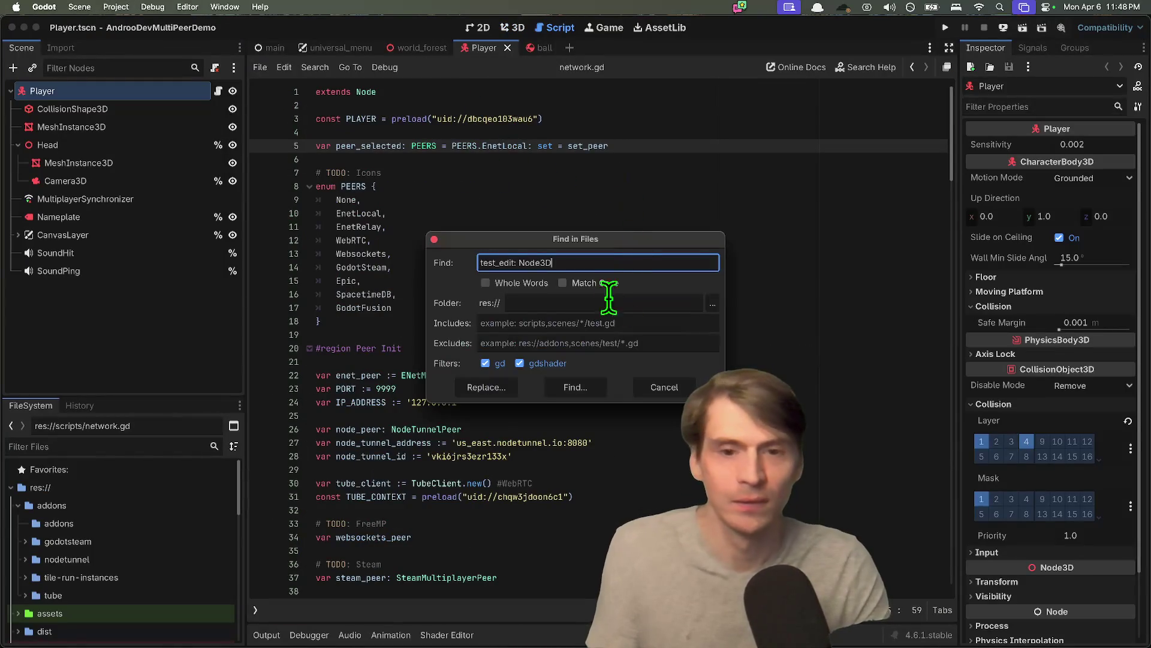
click(571, 387)
click(379, 456)
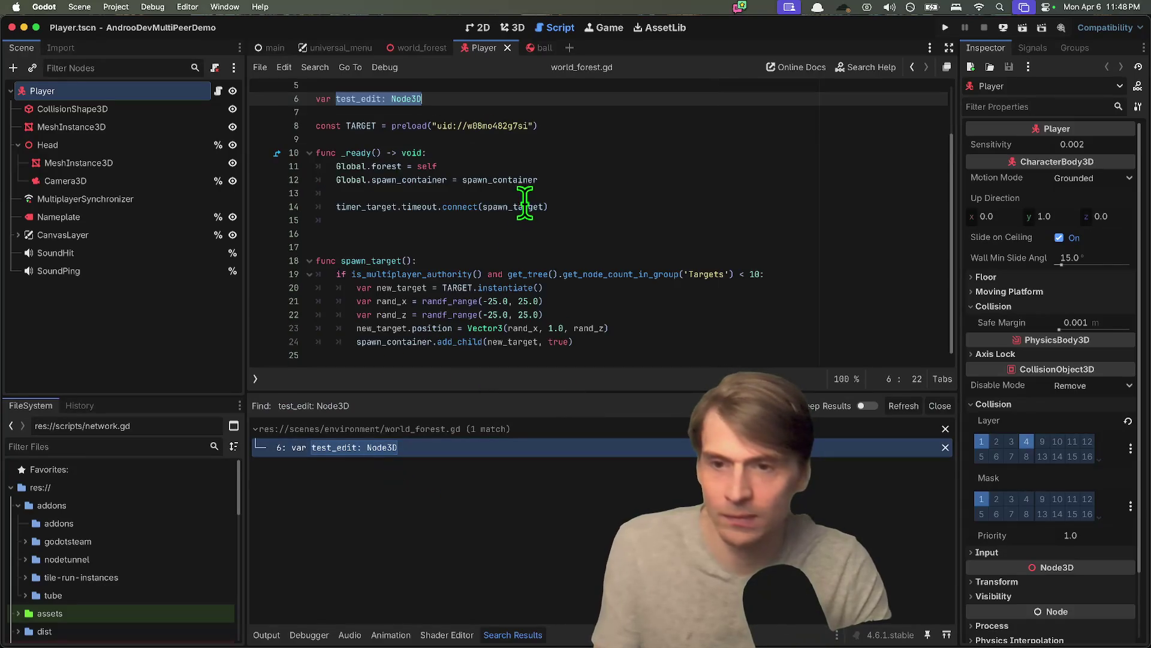
key(Delete)
key(ctrl+shift+k)
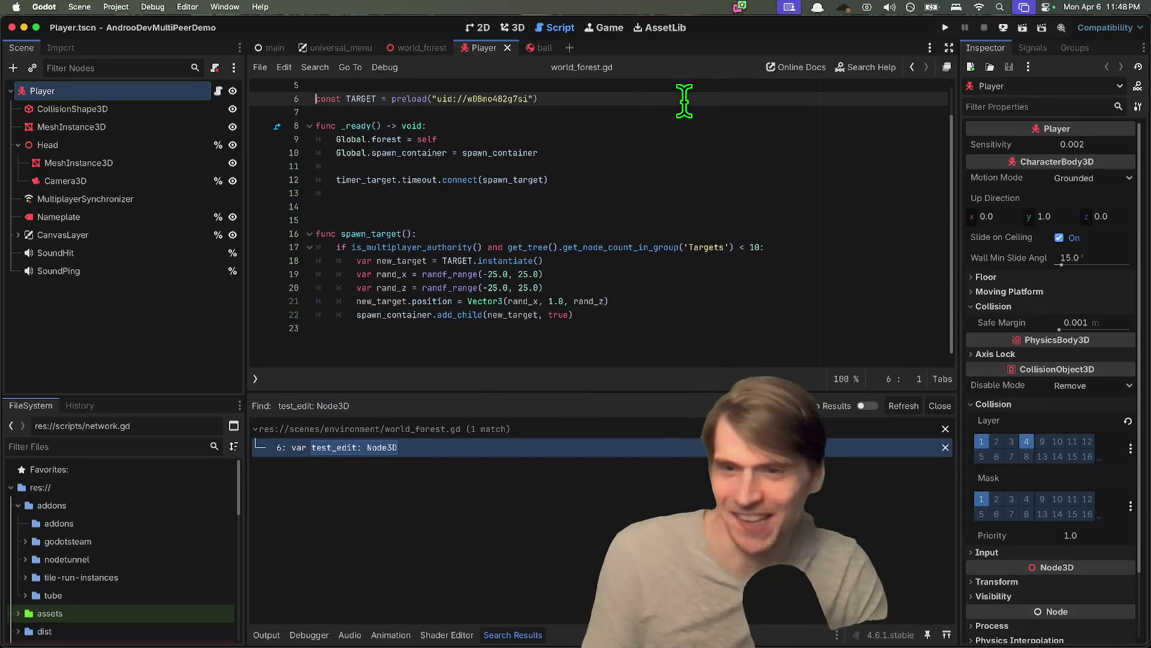
key(Down)
key(Down)
key(Down)
key(Down)
key(super+shift+k)
key(super+shift+k)
key(Up)
key(super+s)
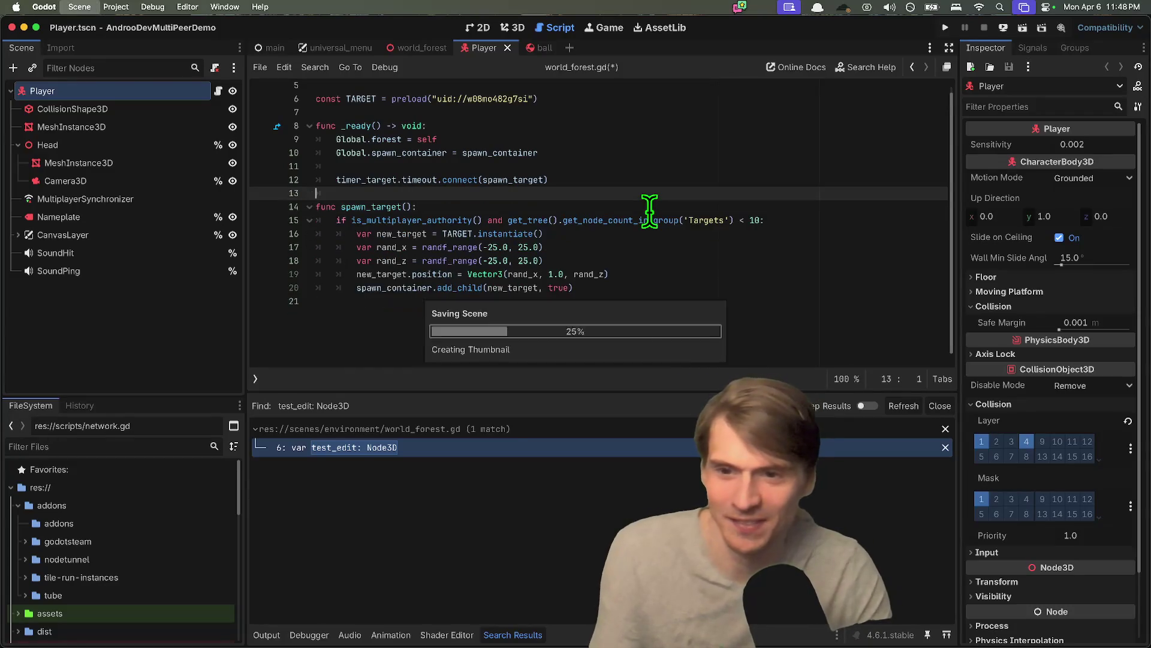
key(super+Tab)
- Scroll the git diff to its end and highlight the removed Steam.steamInit line in network.gd
scroll(649, 211, up, 10)
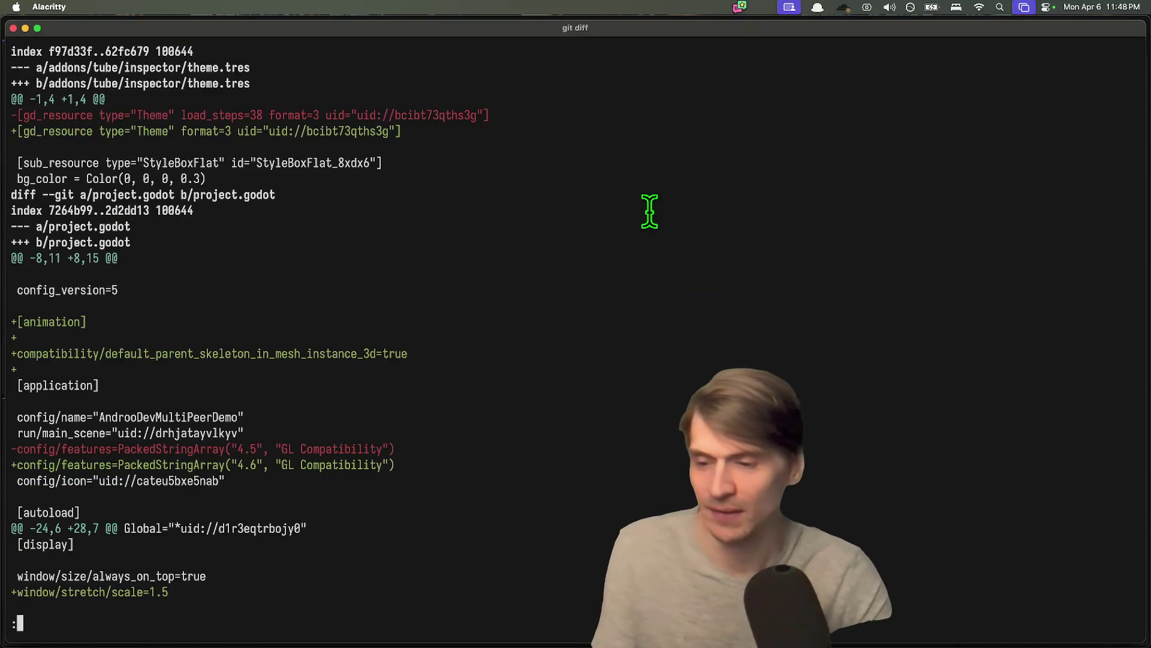
scroll(312, 462, down, 10)
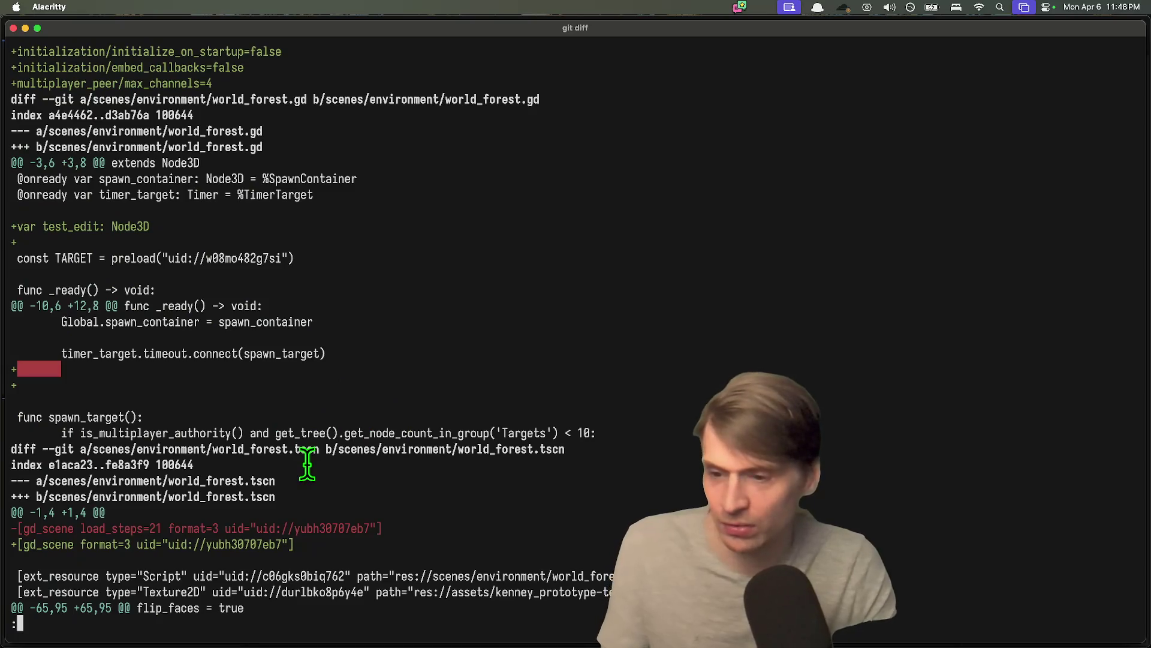
scroll(317, 463, down, 4)
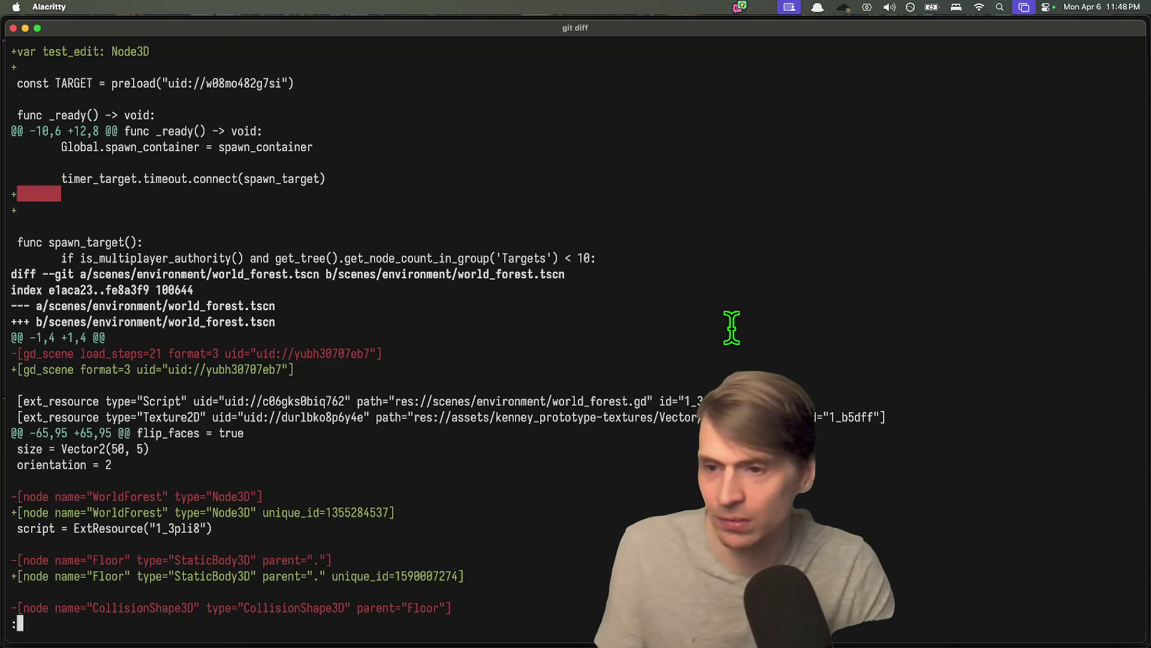
scroll(874, 340, down, 20)
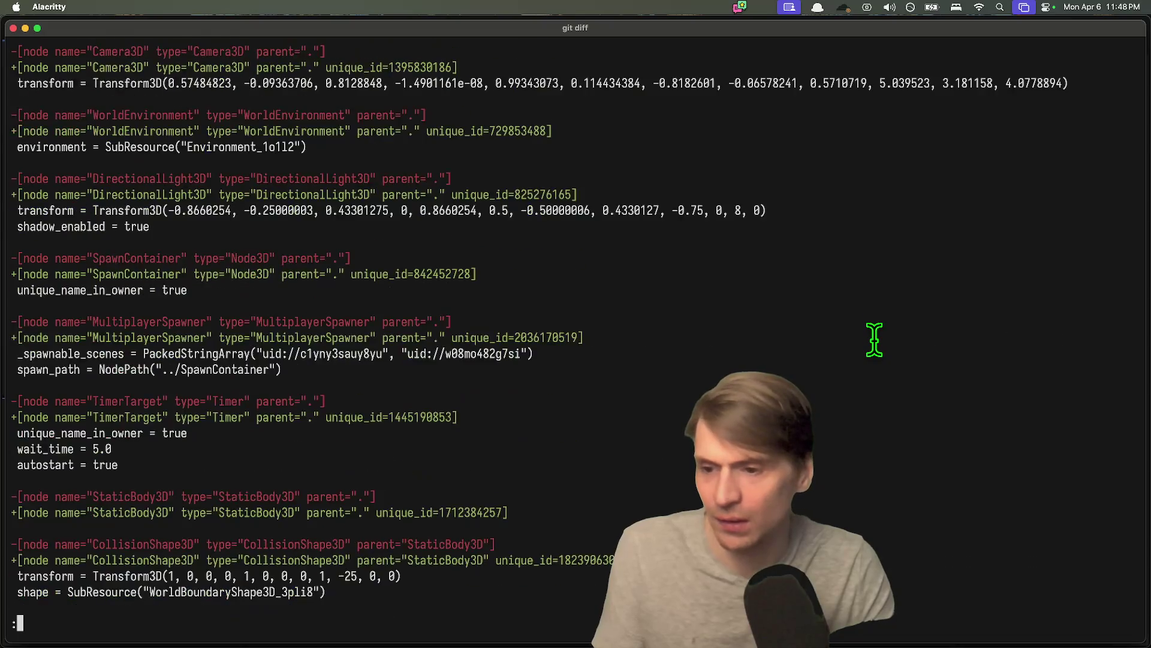
scroll(874, 340, down, 20)
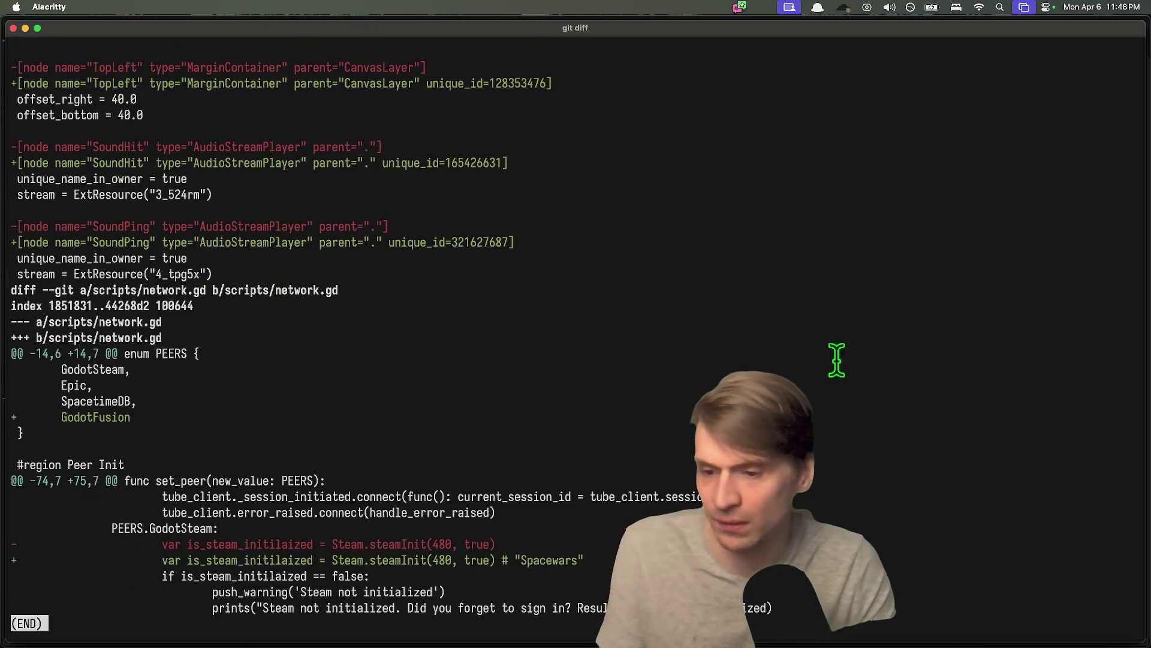
drag(188, 544, 471, 544)
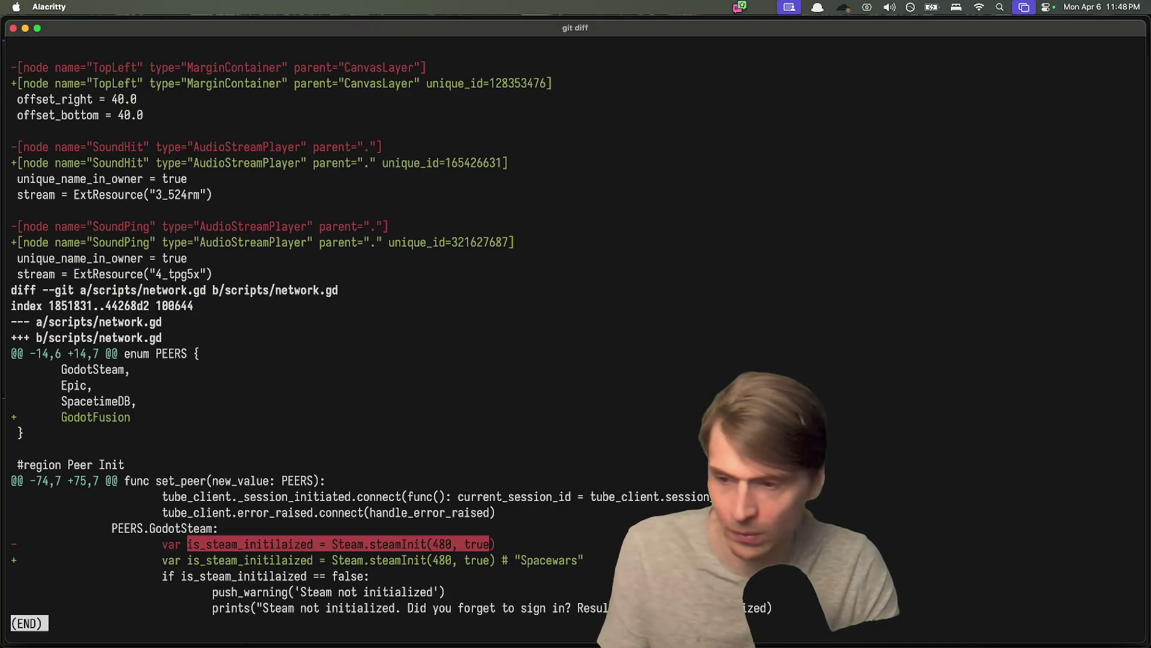
key(super+Tab)
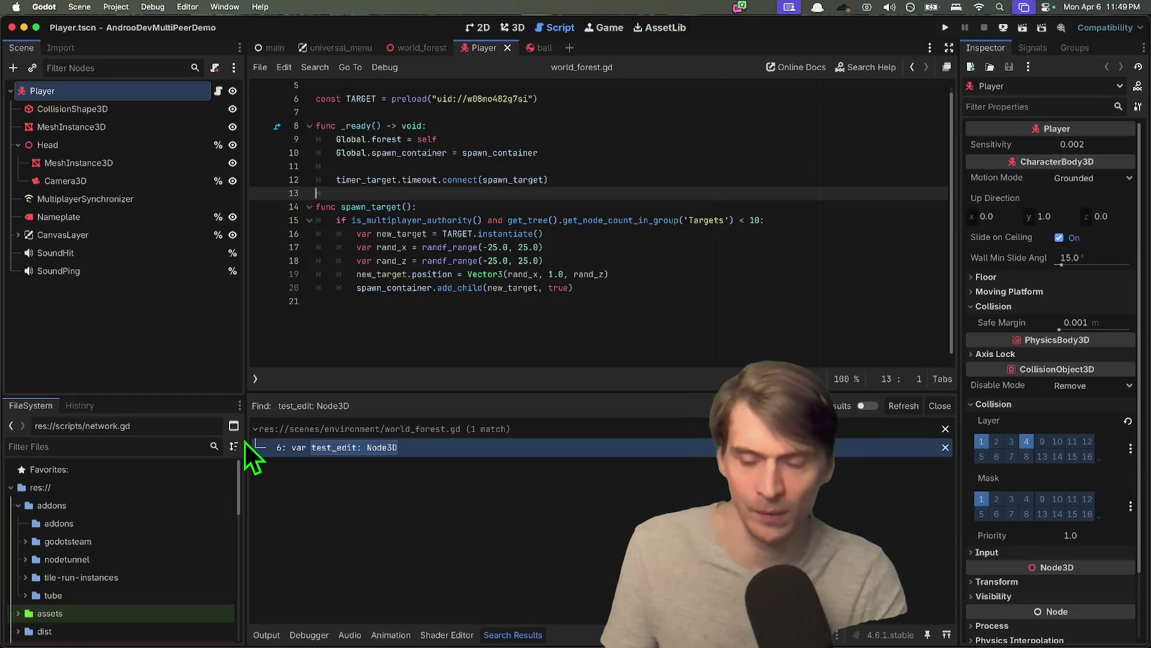
- Open a new terminal window and jump into the multi-peer project folder with jgst
mouse_move(396, 638)
click(398, 607)
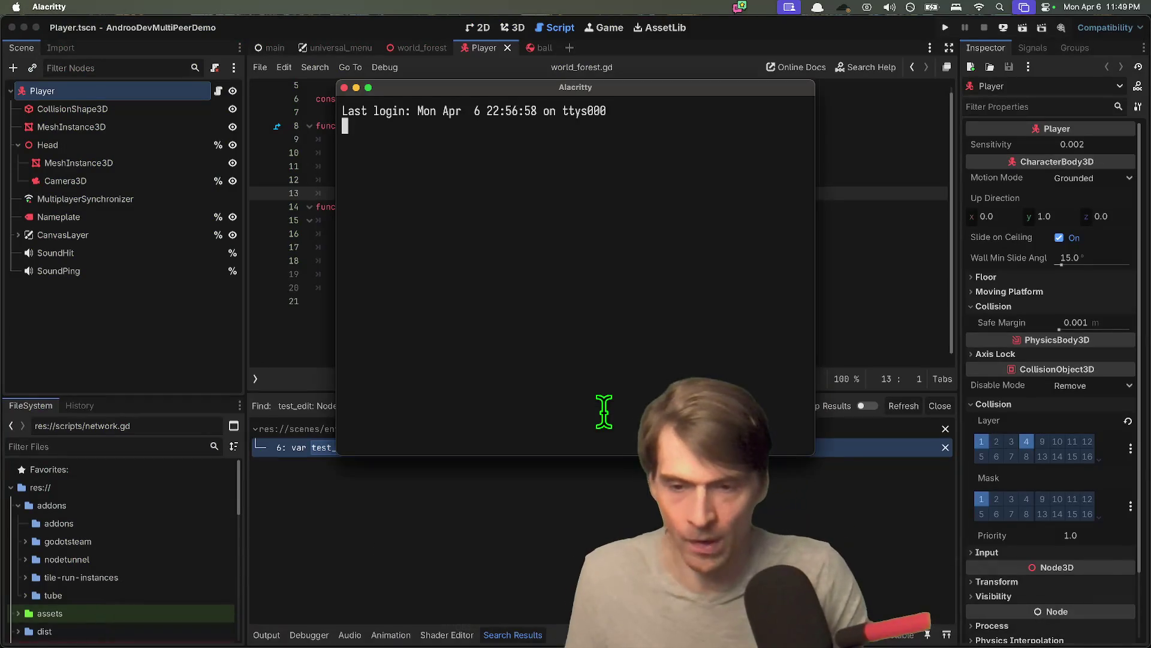
text(j mu)
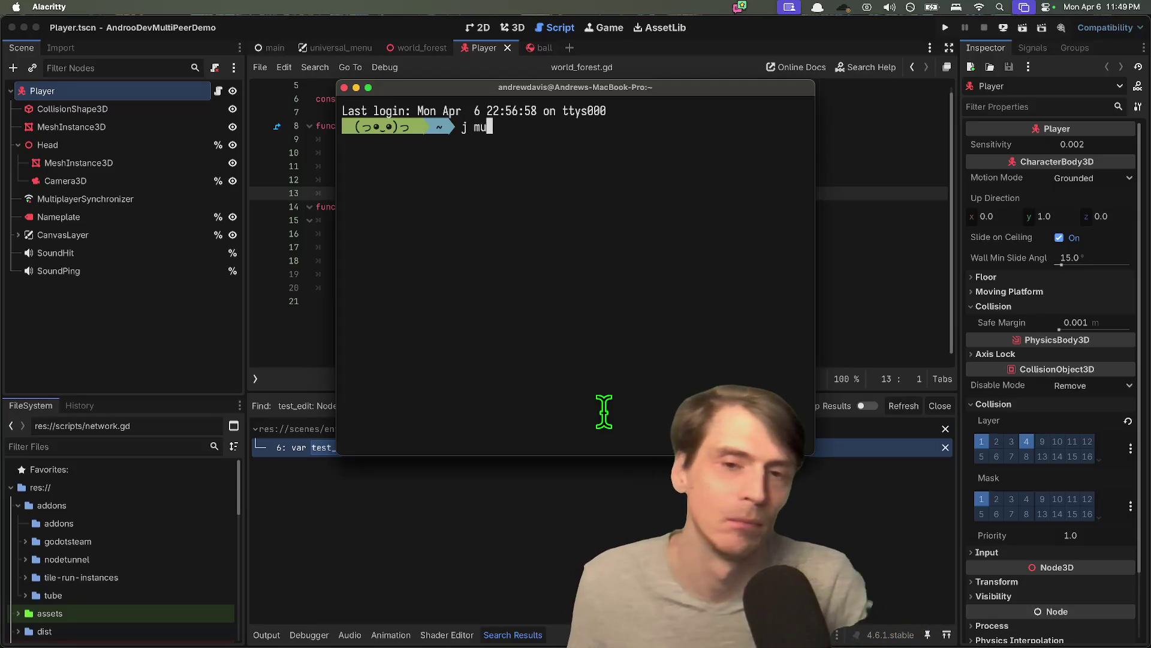
text(gst)
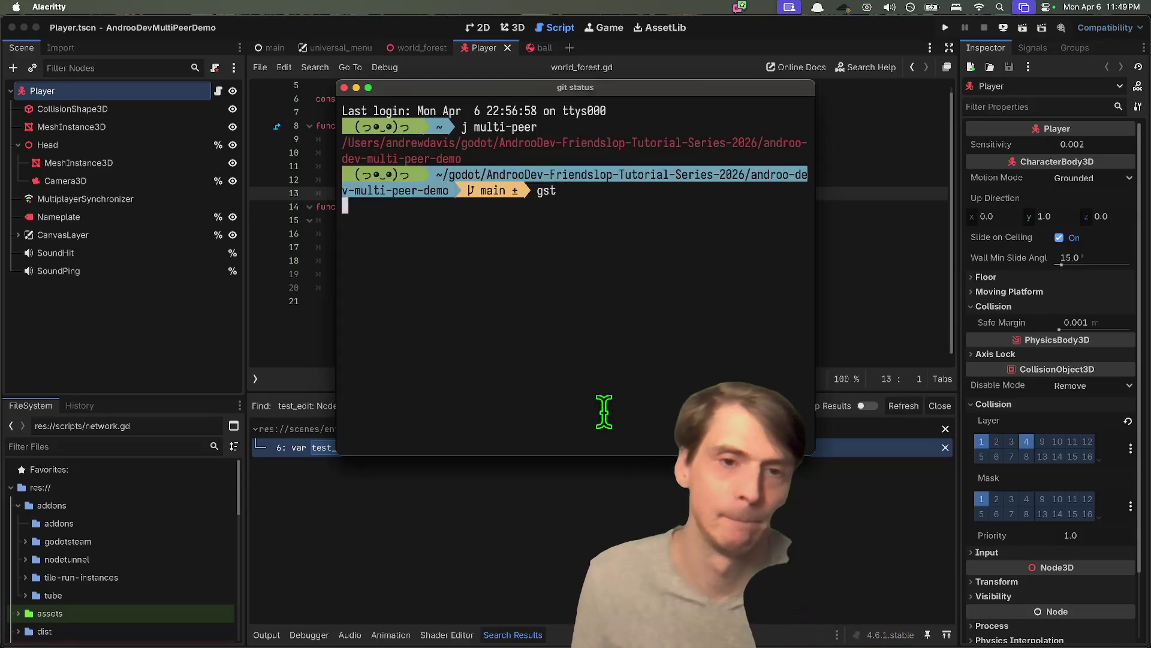
key(Return)
text(git add .)
key(Return)
text(gcam)
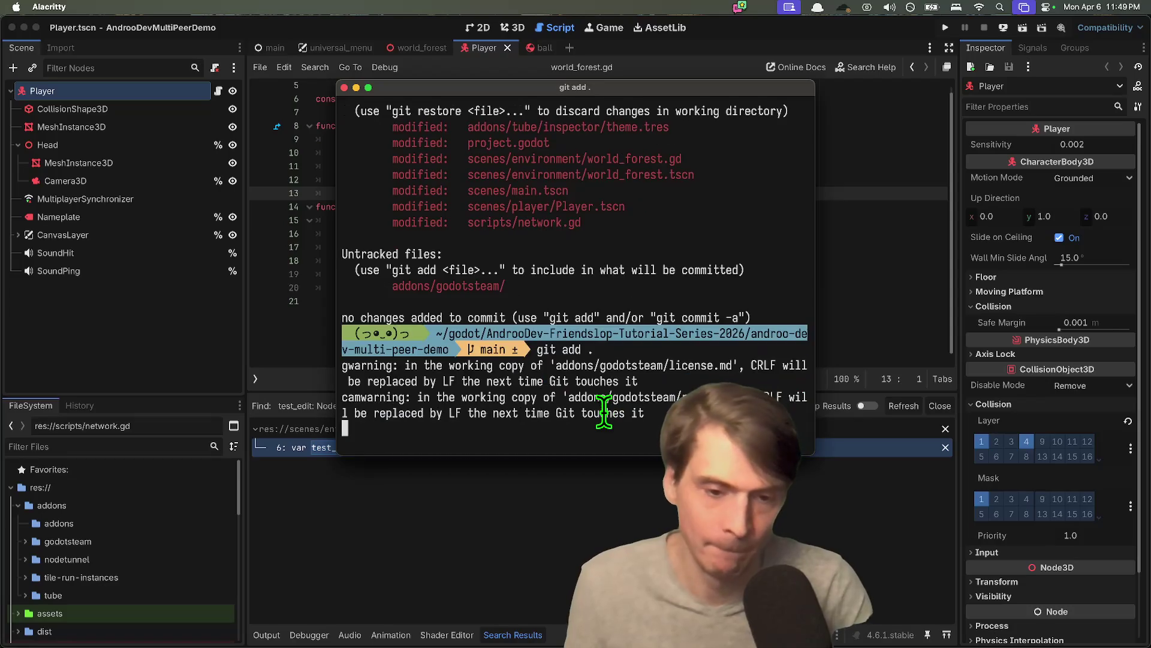
key(BackSpace)
key(BackSpace)
key(BackSpace)
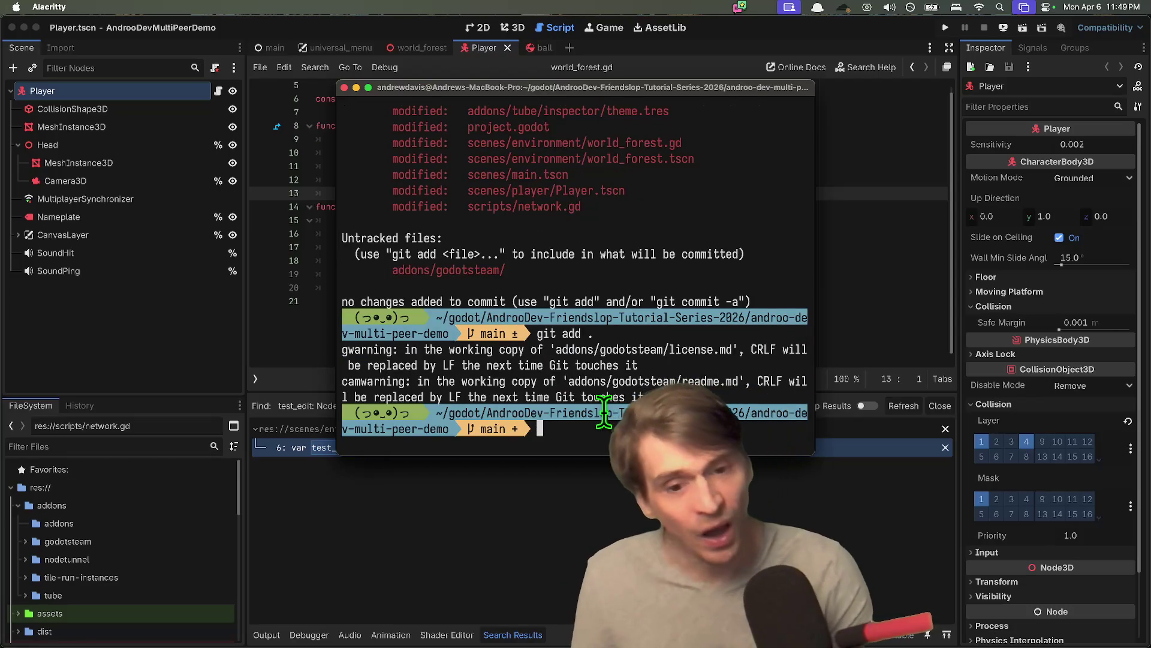
- Enlarge the terminal, stage all changes with git add ., and commit 'feat: add TUBE as default on'
drag(571, 85, 432, 60)
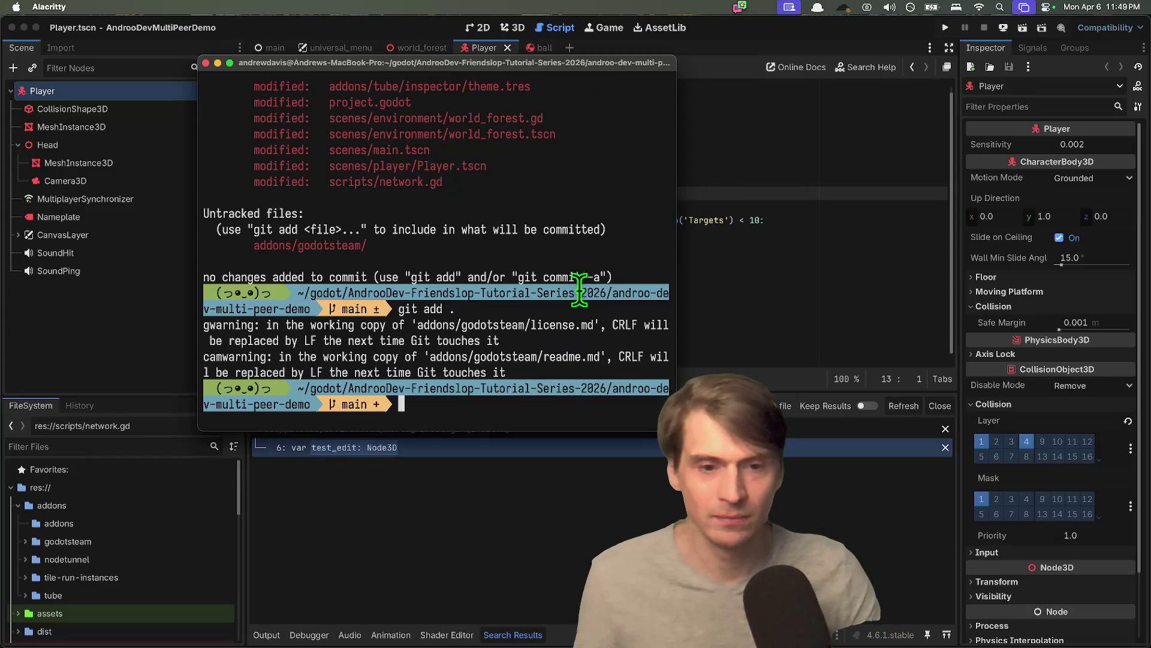
drag(660, 426, 866, 555)
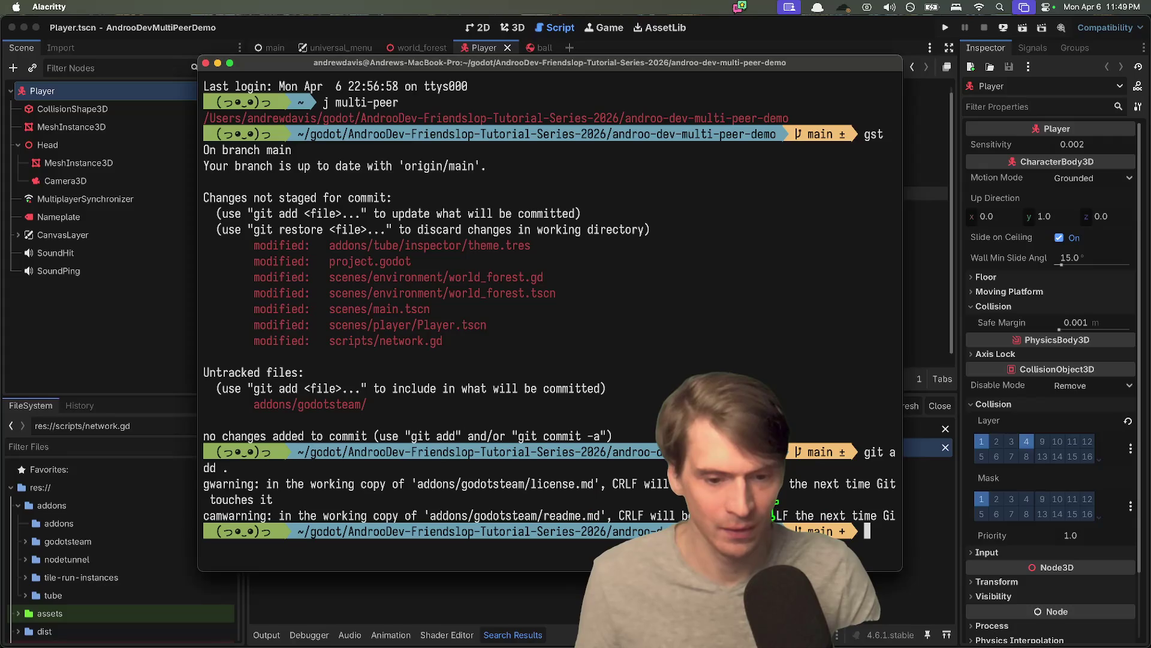
text(git a)
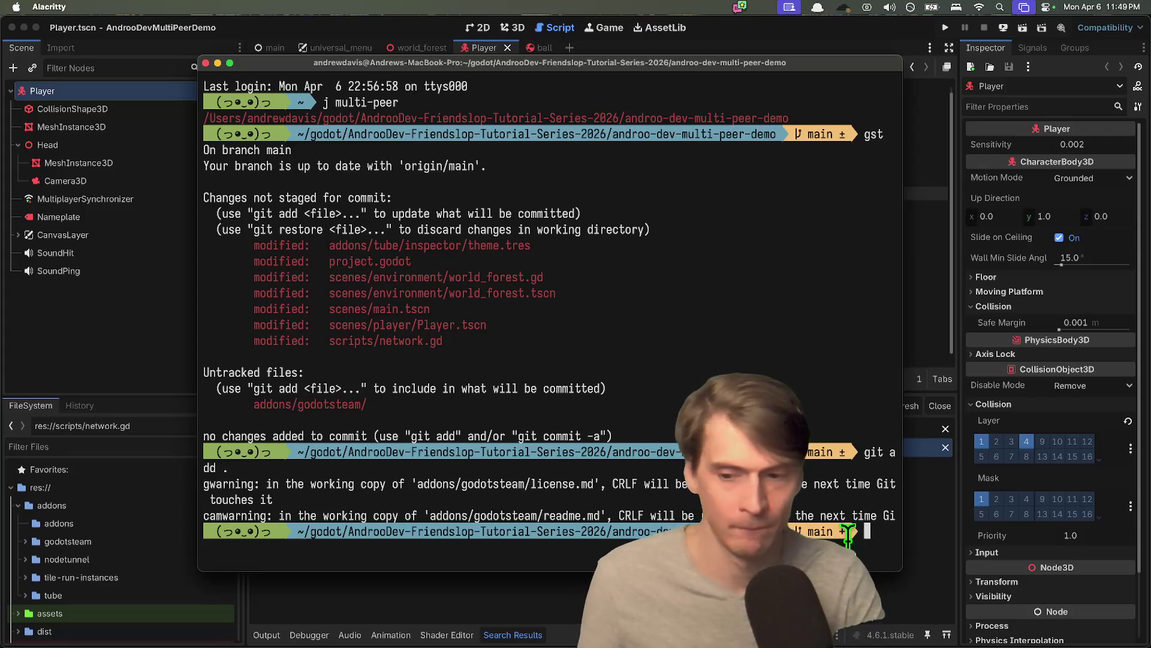
text(dd .)
key(Return)
text(gca)
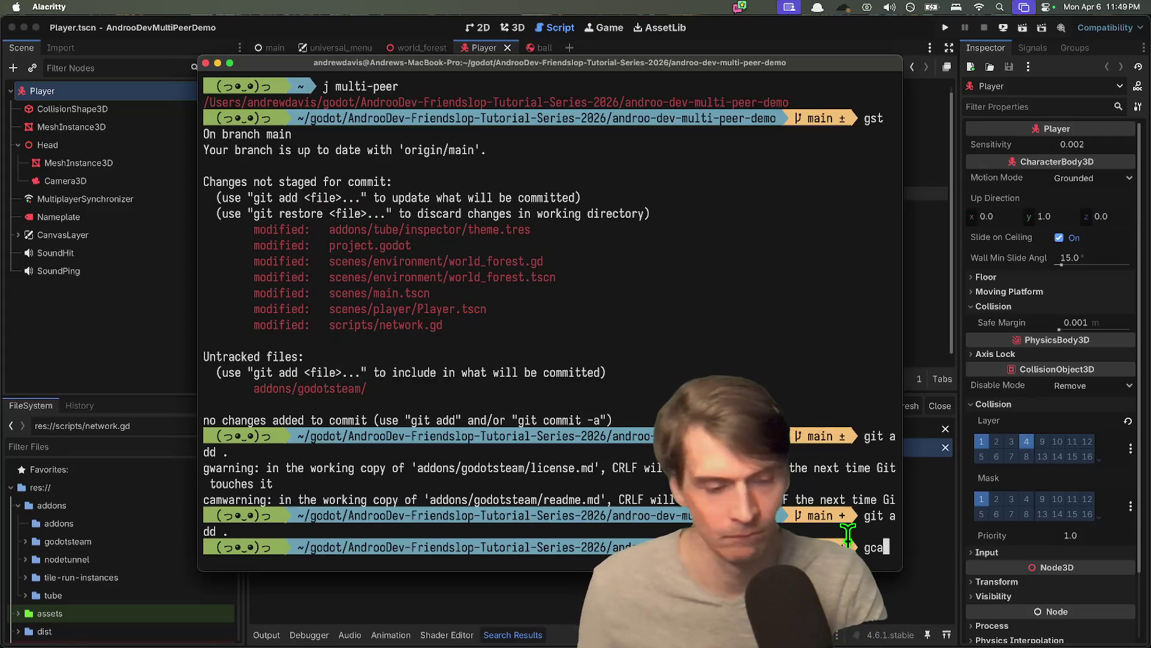
text(m 'feat: add TUBE as default on')
key(Return)
- Recheck git status, then commit and push the GodotSteam changes to GitHub
text(gstg)
key(Return)
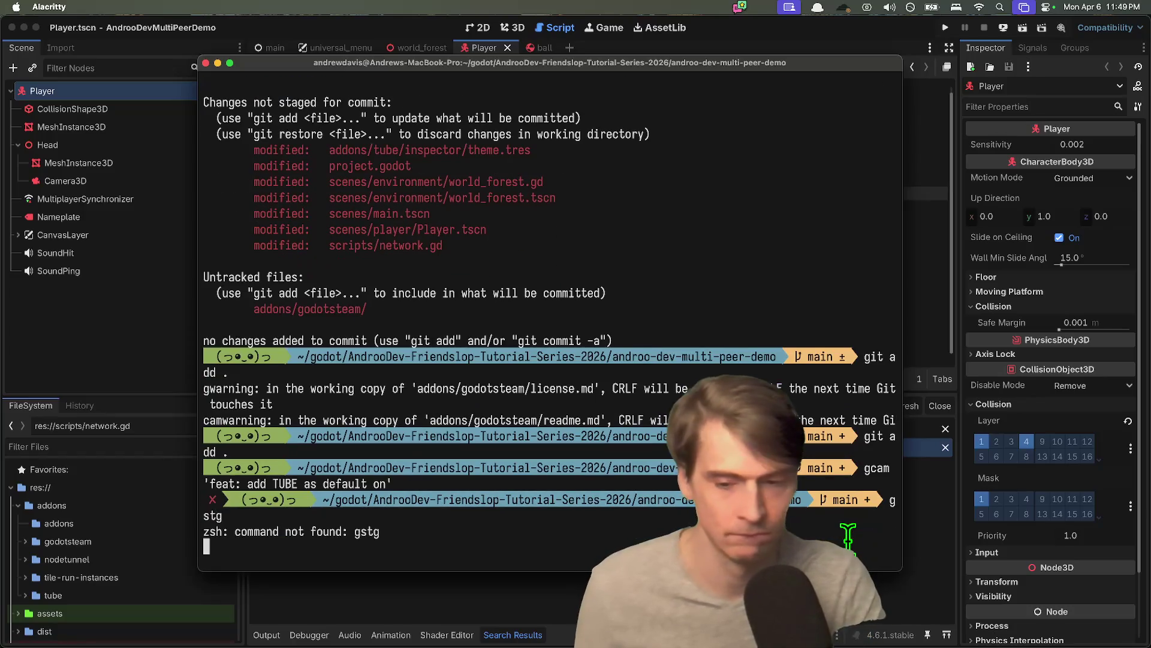
text(gst)
key(Return)
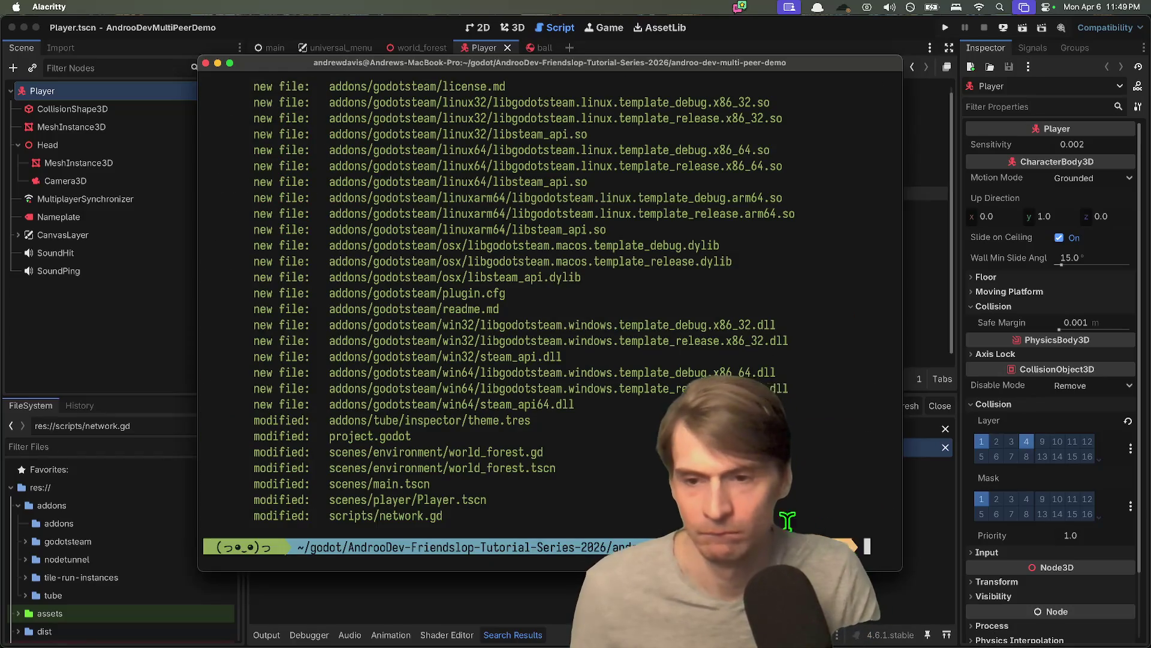
scroll(787, 520, up, 15)
scroll(787, 520, down, 5)
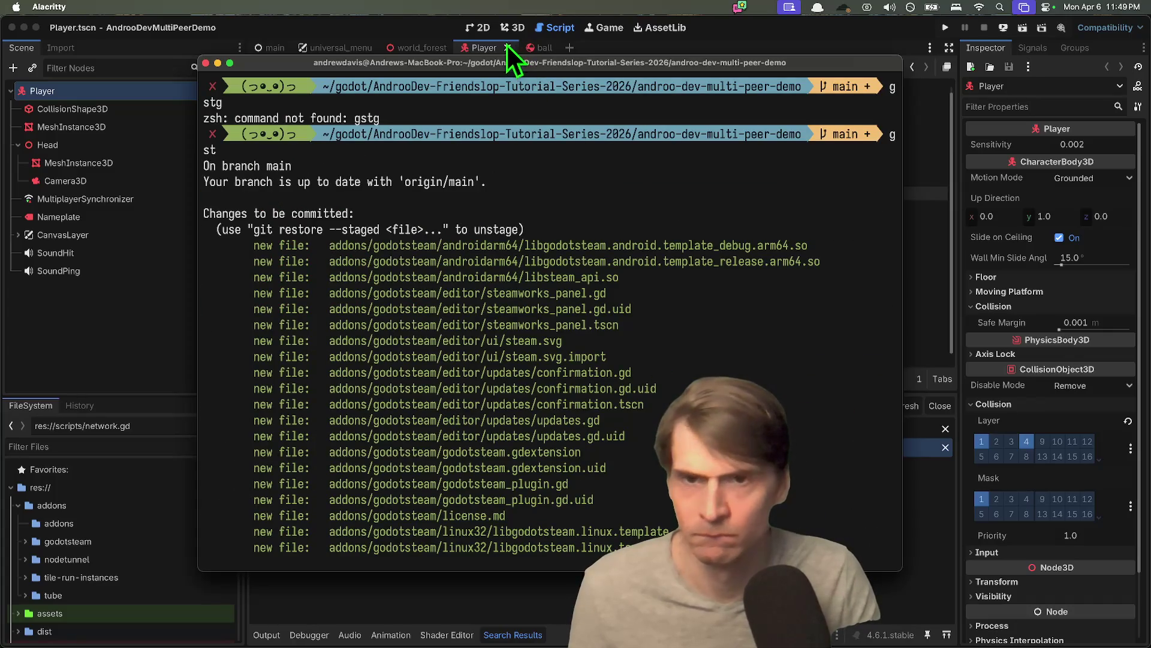
drag(501, 54, 486, 8)
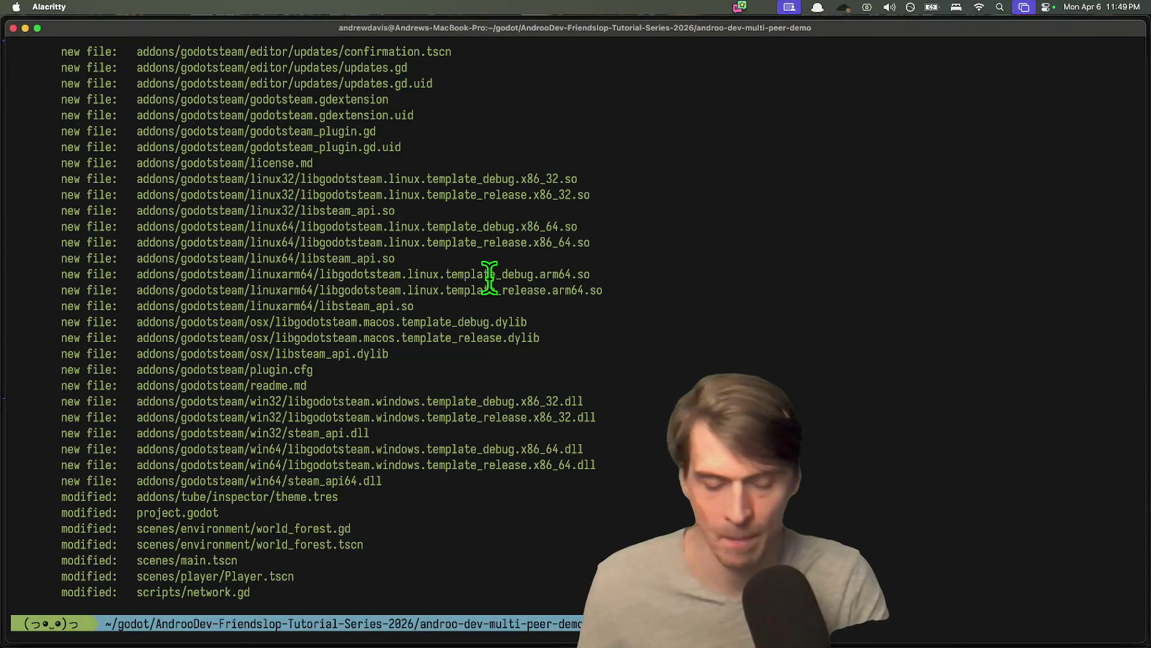
key(Return)
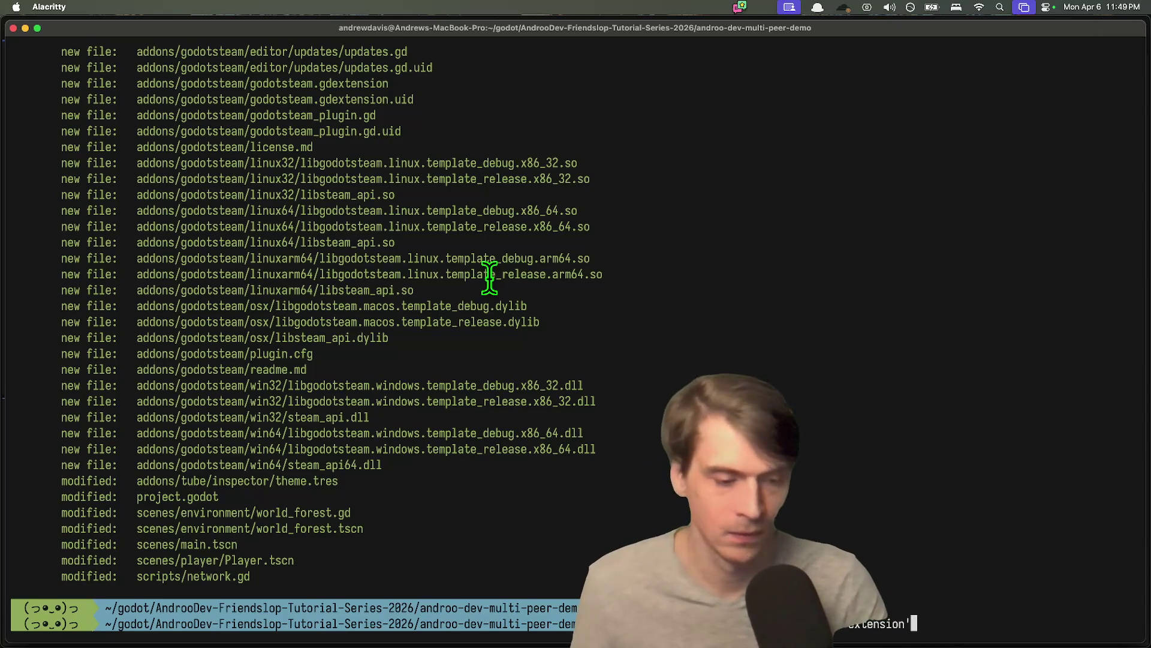
key(Return)
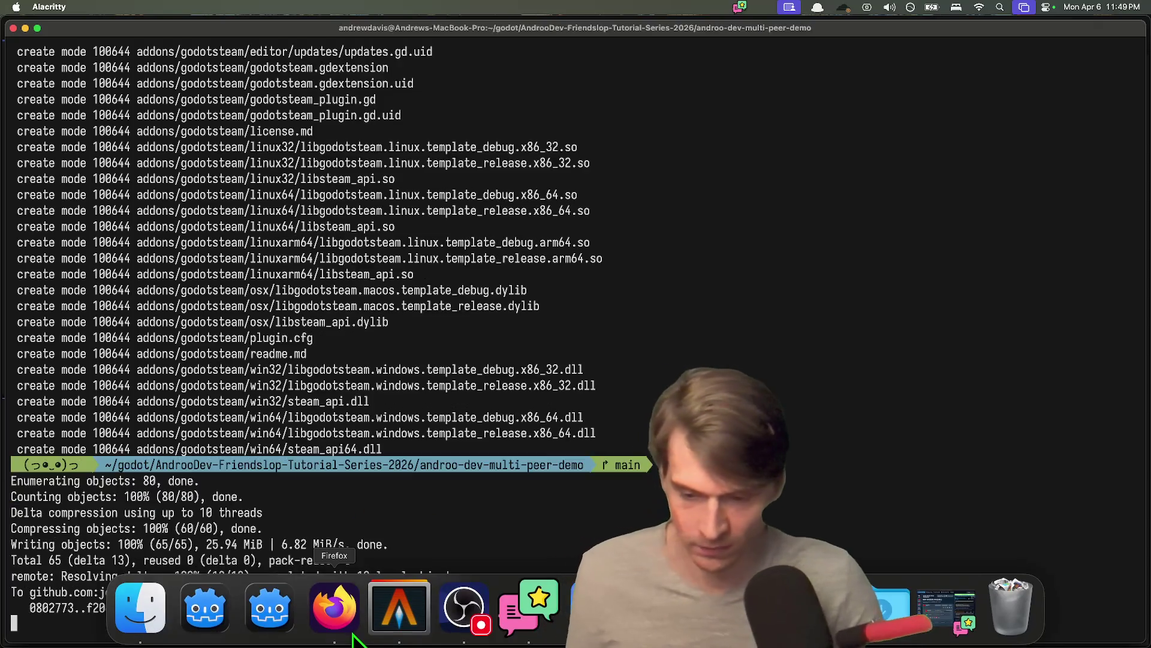
click(352, 630)
- Load github.com in a new tab and open the stargazer's profile in a background tab
key(super+t)
text(github.com)
key(Return)
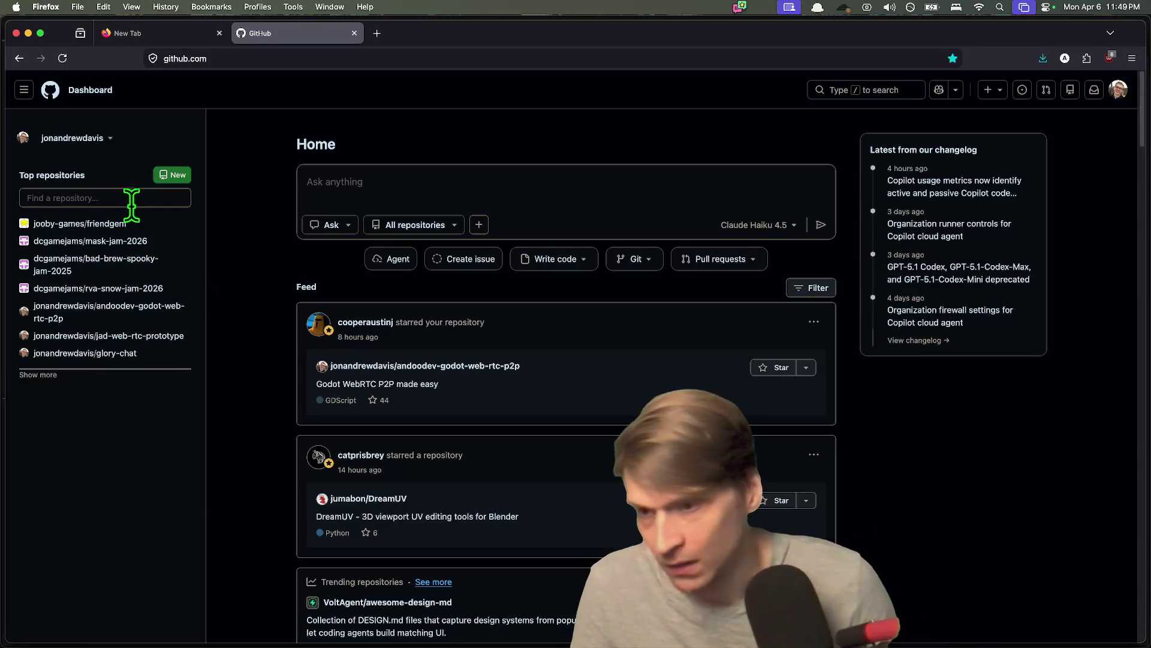
click(99, 203)
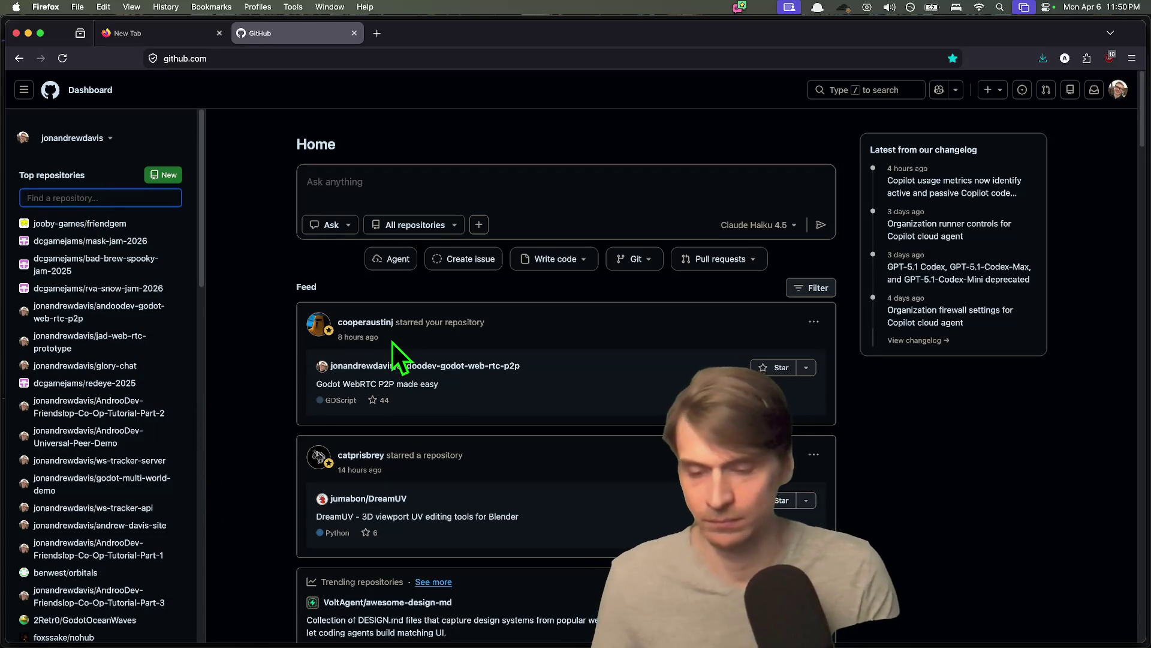
super+click(363, 455)
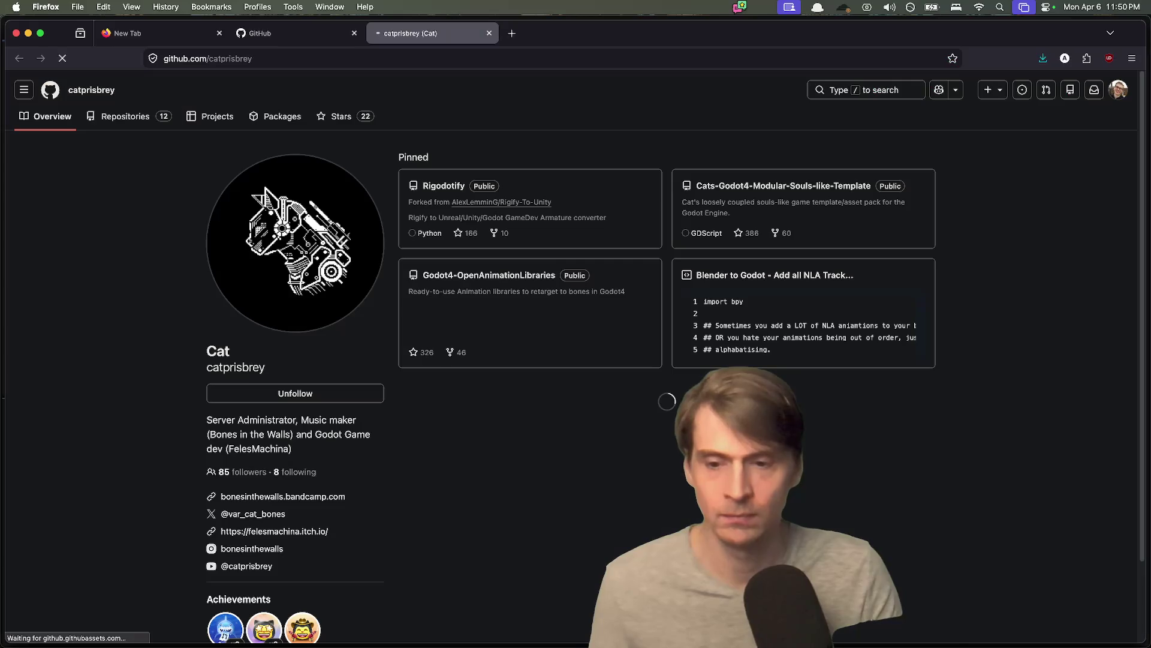
key(ctrl+shift+Tab)
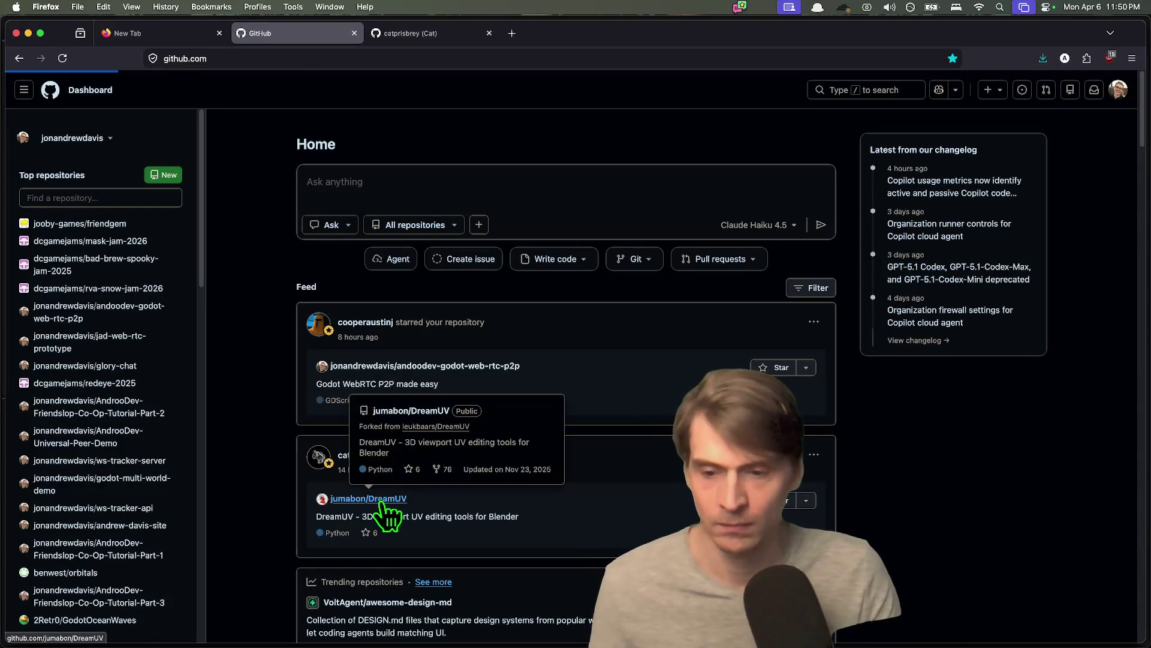
- Read the DreamUV repository's README, then return to the GitHub dashboard
click(381, 504)
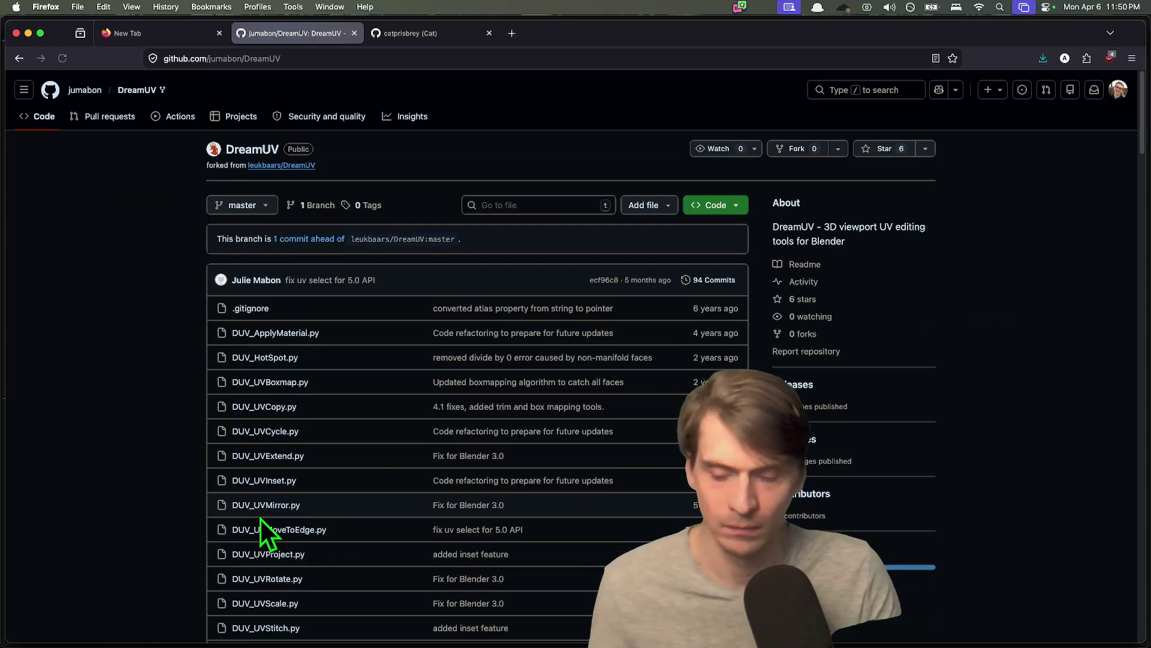
scroll(261, 517, down, 10)
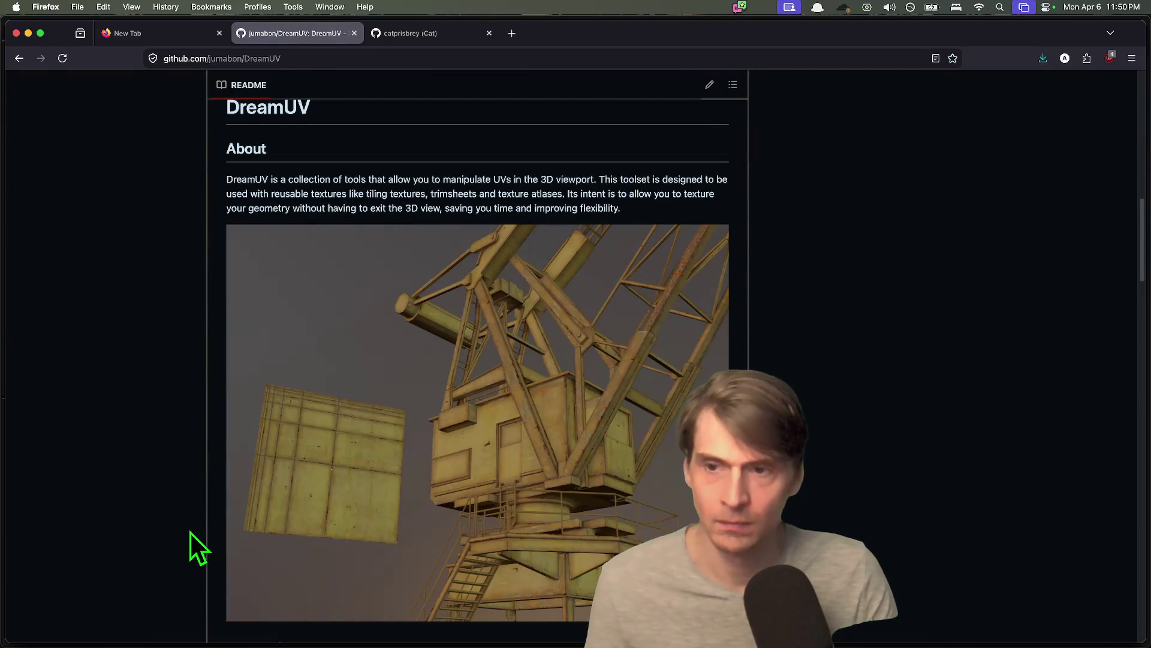
scroll(191, 533, down, 2)
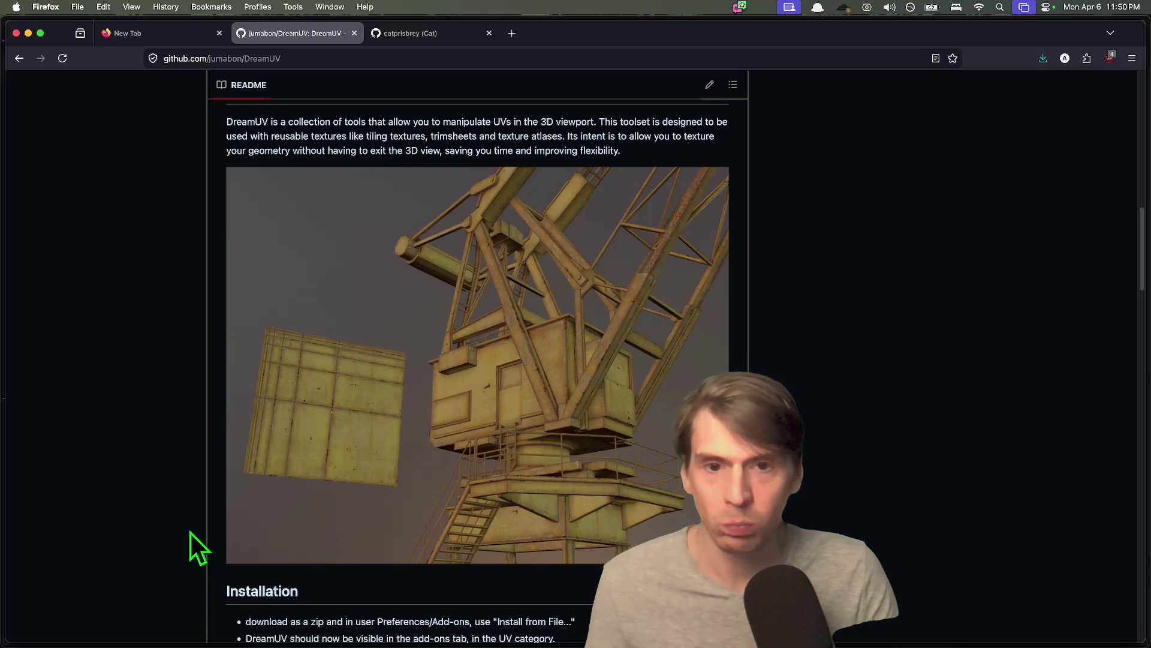
scroll(191, 533, down, 20)
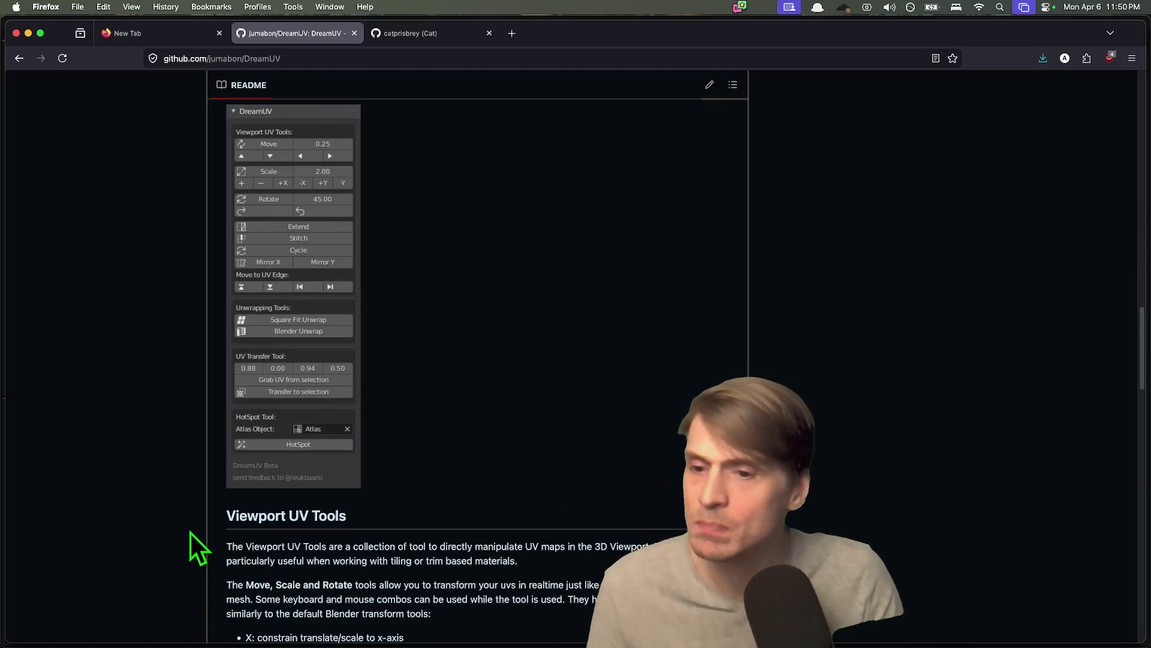
key(super+Left)
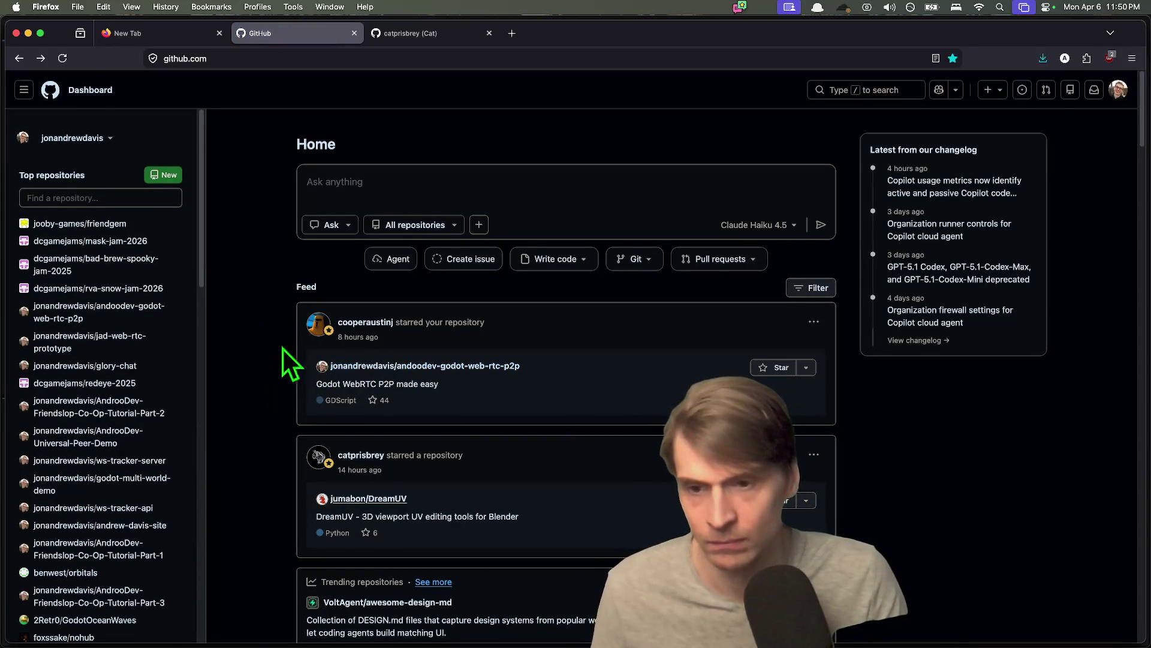
- Skim the GitHub activity feed and star the recommended Godot road generator repository
scroll(283, 348, down, 10)
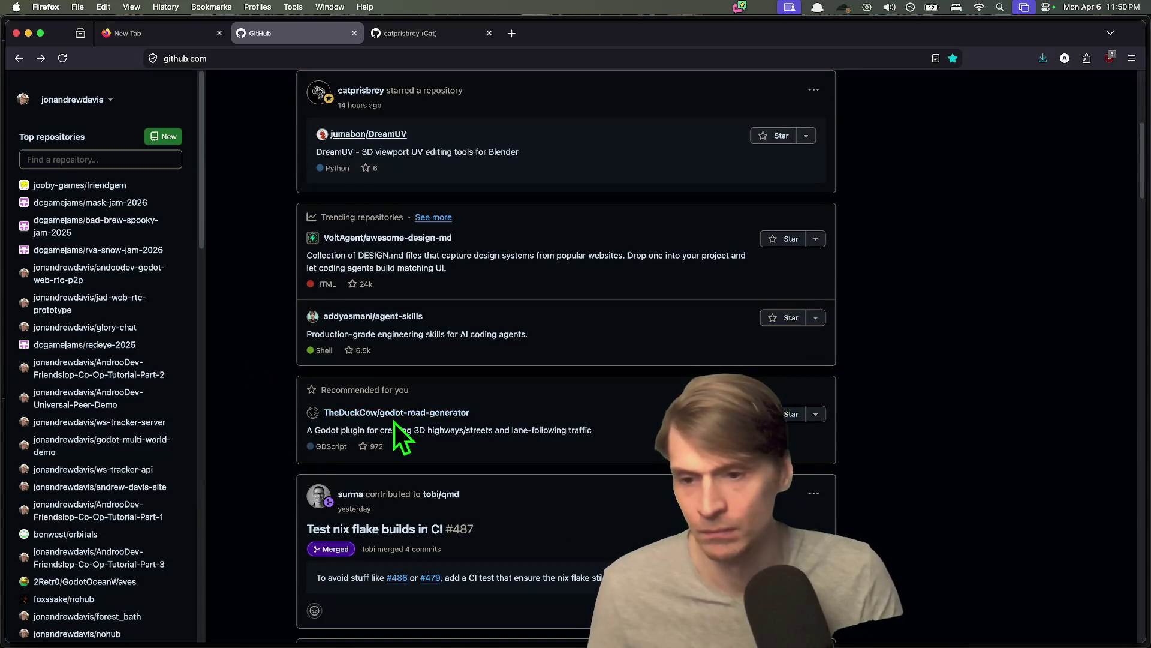
scroll(246, 428, down, 3)
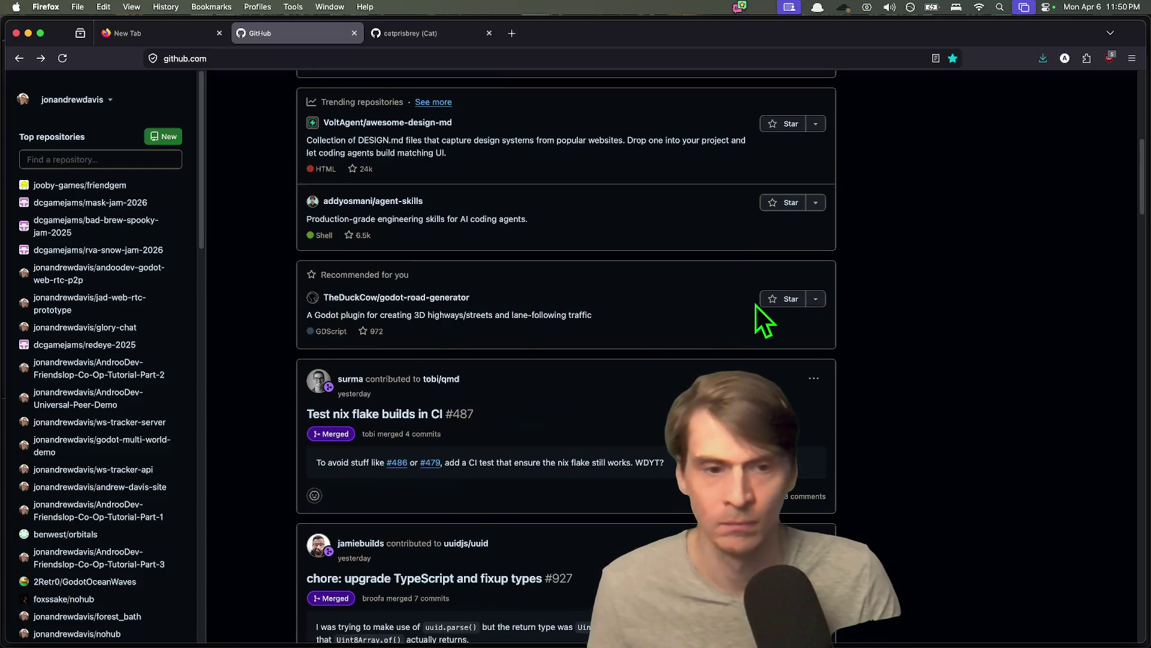
click(773, 300)
scroll(247, 424, down, 7)
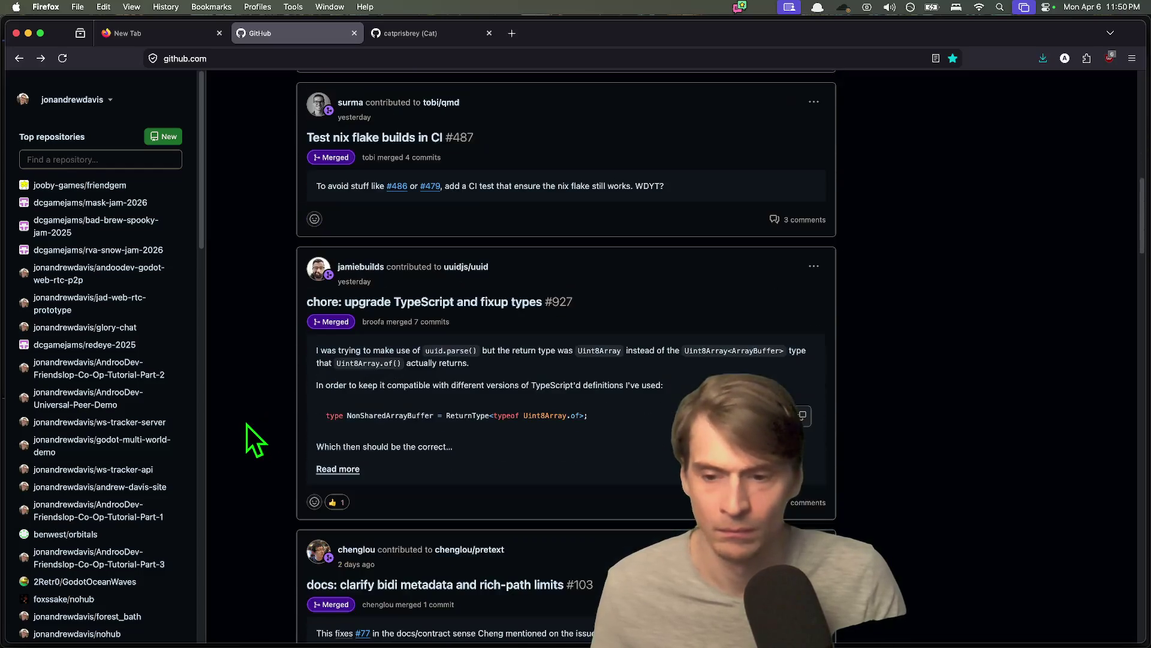
scroll(246, 420, down, 10)
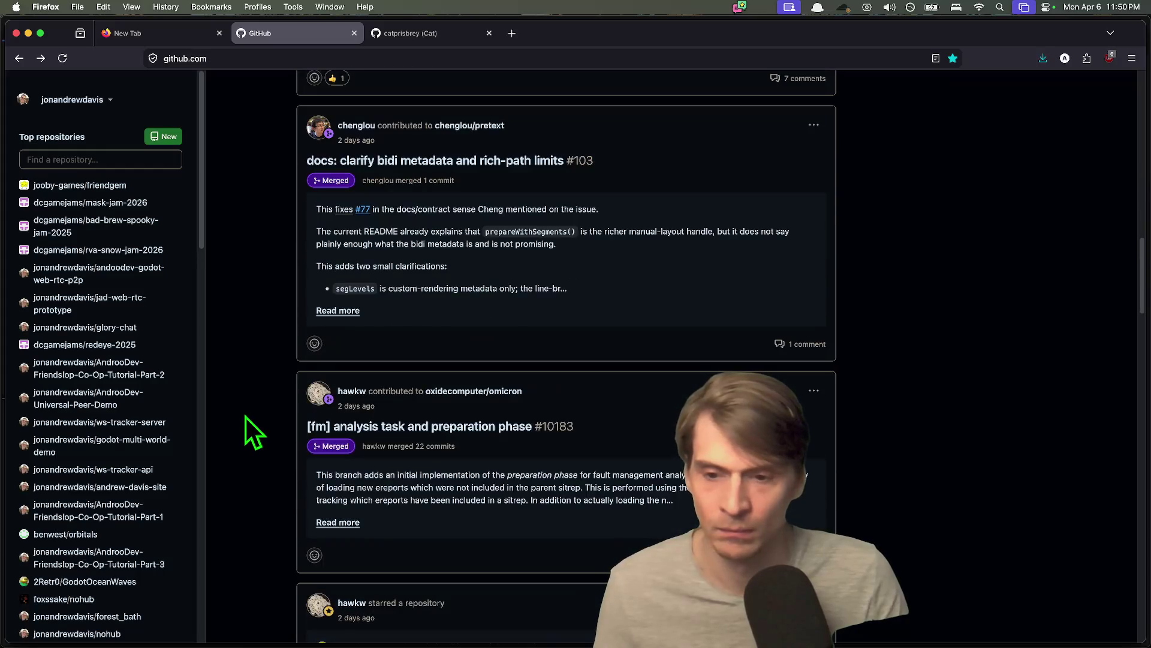
scroll(247, 431, down, 6)
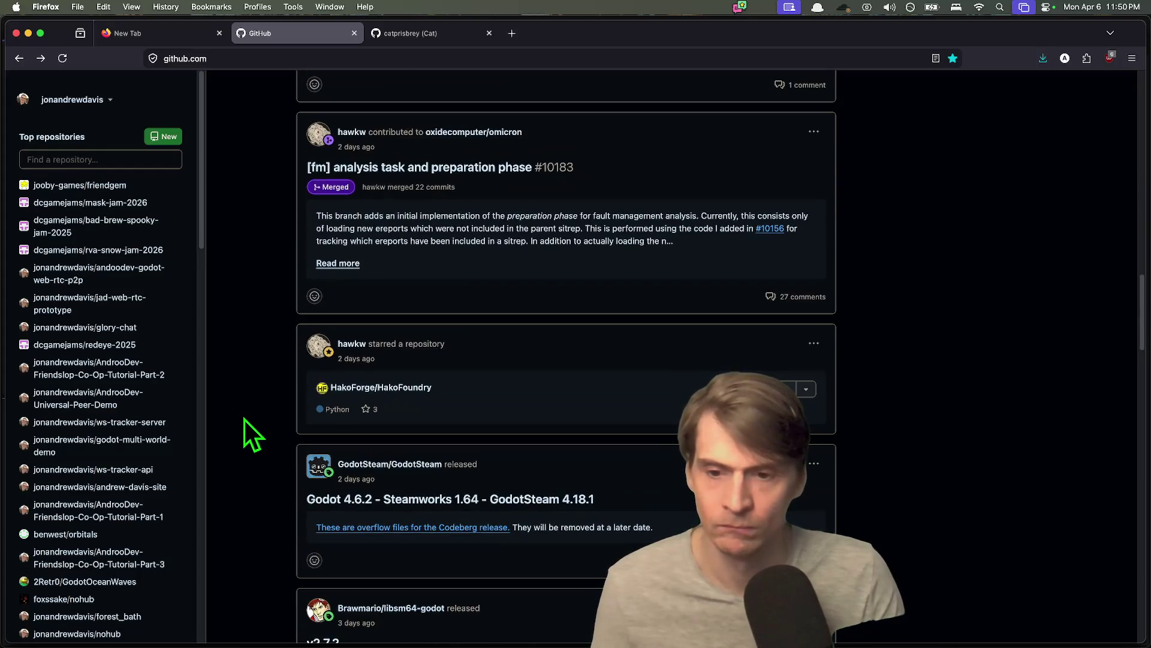
scroll(246, 419, down, 5)
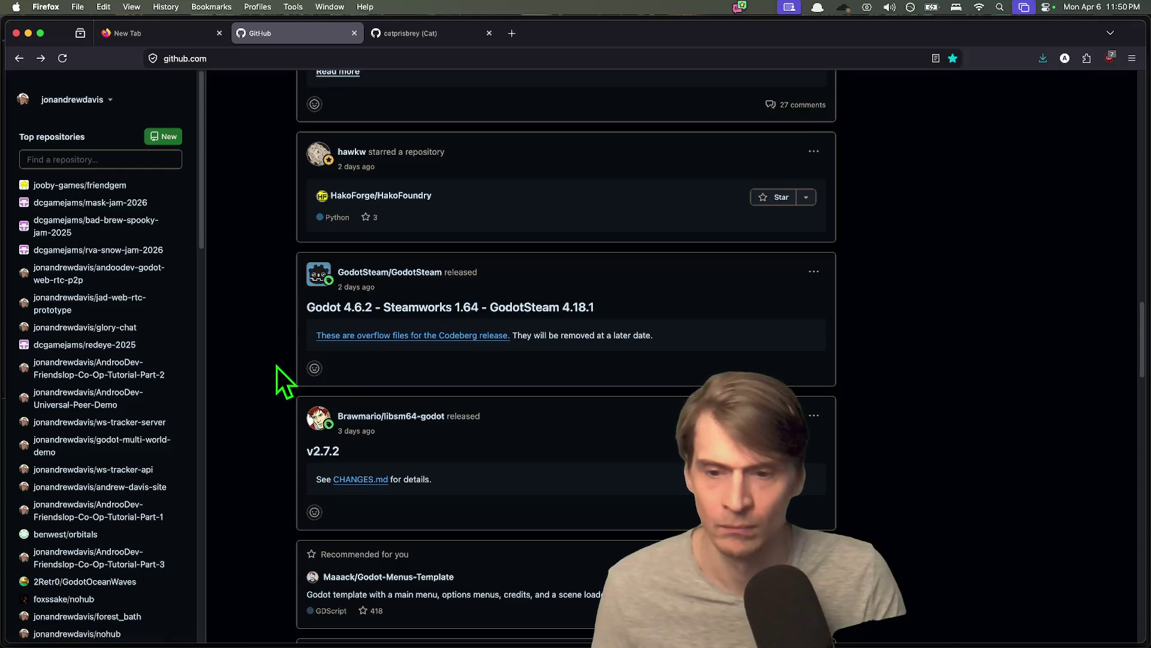
- Finish scrolling the feed, then close the leftover blank tab to return to the profile
scroll(276, 367, down, 3)
scroll(271, 372, down, 2)
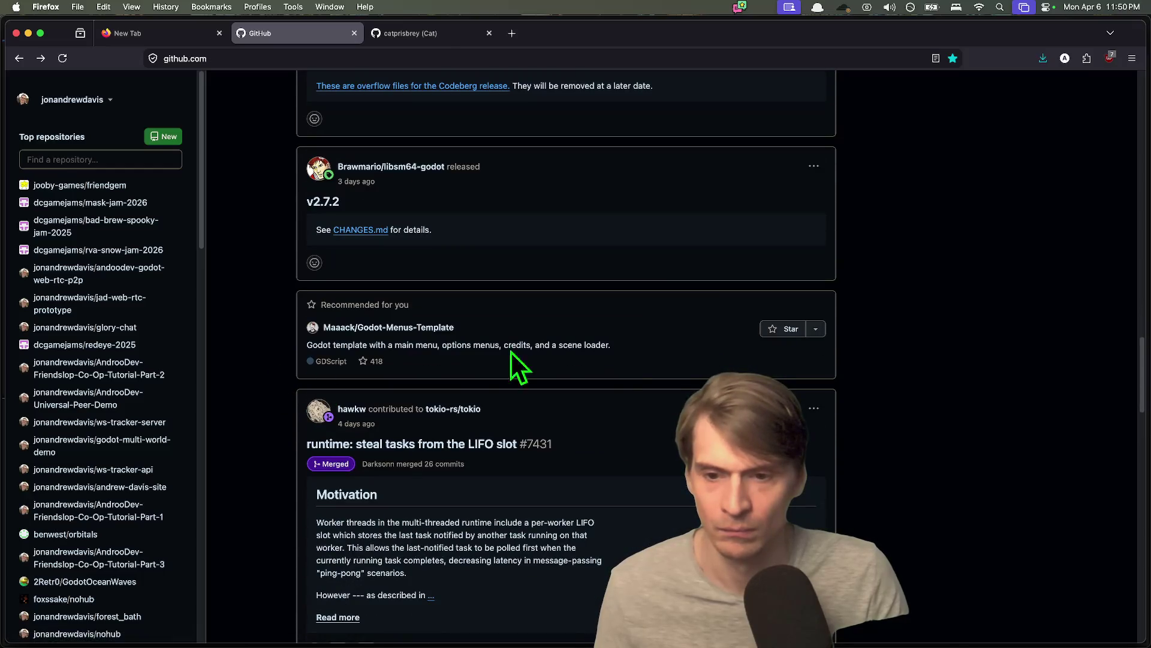
scroll(623, 384, down, 7)
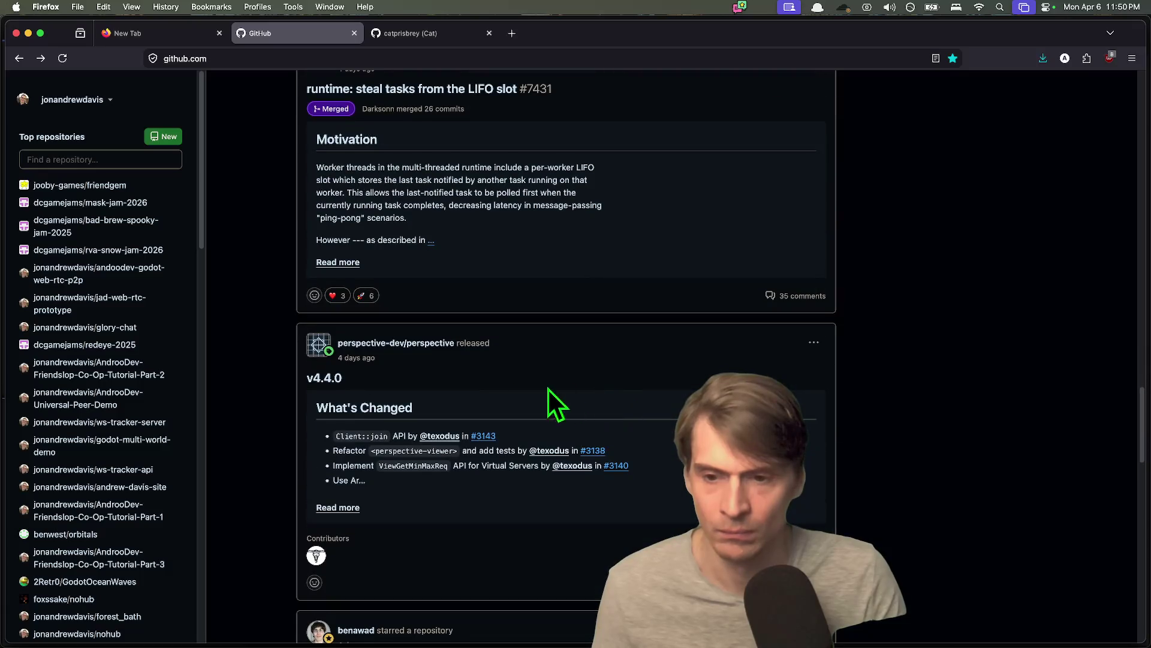
scroll(284, 411, down, 5)
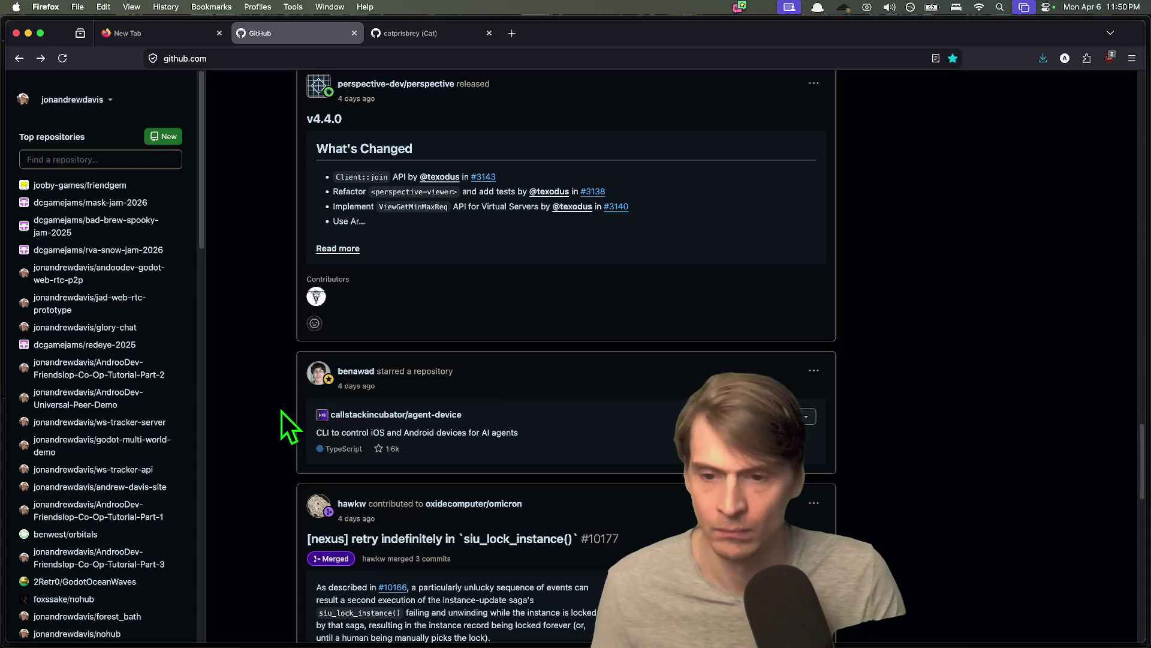
scroll(282, 411, down, 6)
key(super+Left)
key(super+w)
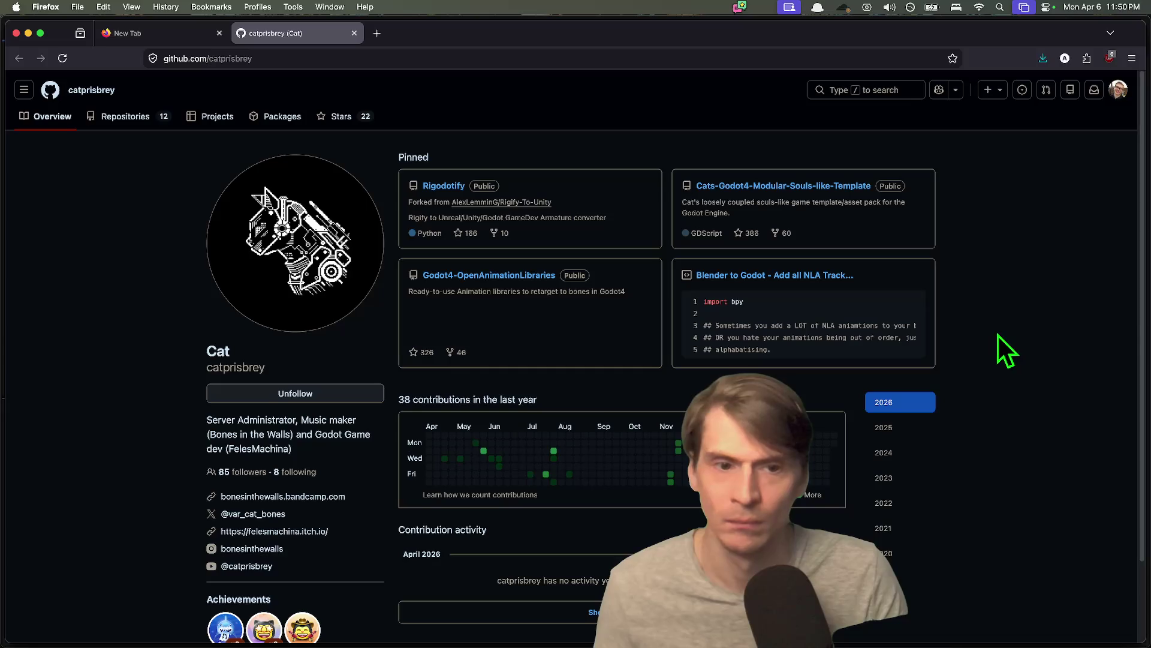
- Browse the profile, selecting the souls-like template description and some gist code lines
scroll(503, 431, down, 1)
scroll(502, 432, down, 2)
scroll(1099, 462, up, 2)
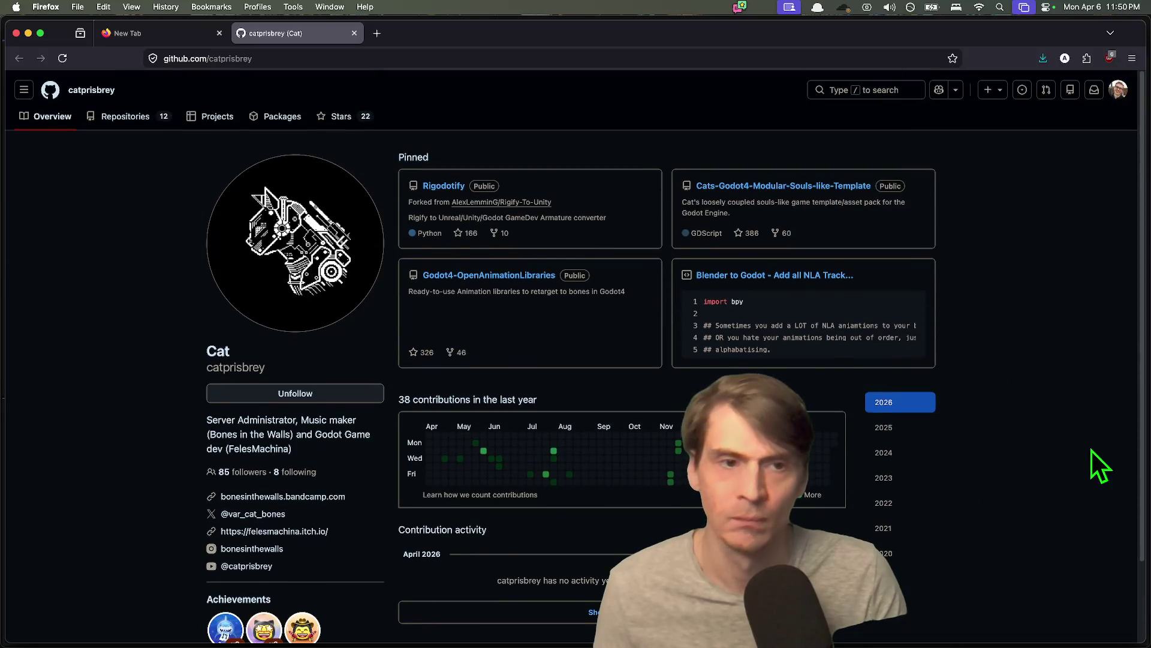
triple_click(806, 201)
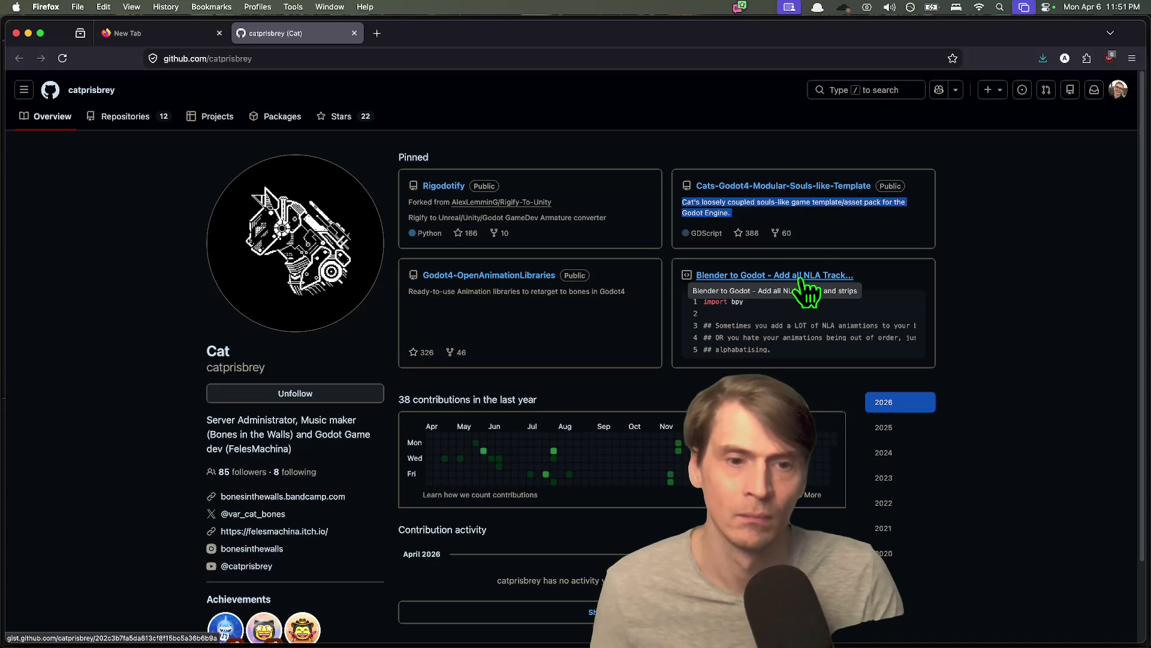
drag(771, 318, 772, 357)
click(1097, 345)
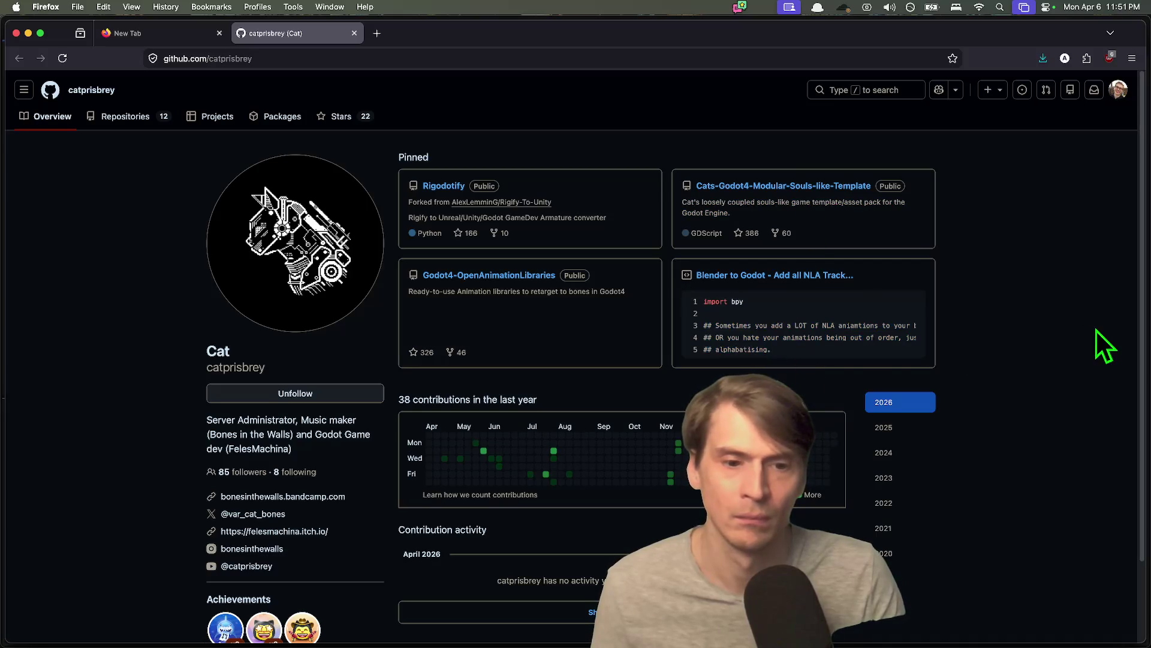
- Copy the studio name from the profile bio and paste it into a new browser tab
scroll(1083, 326, down, 2)
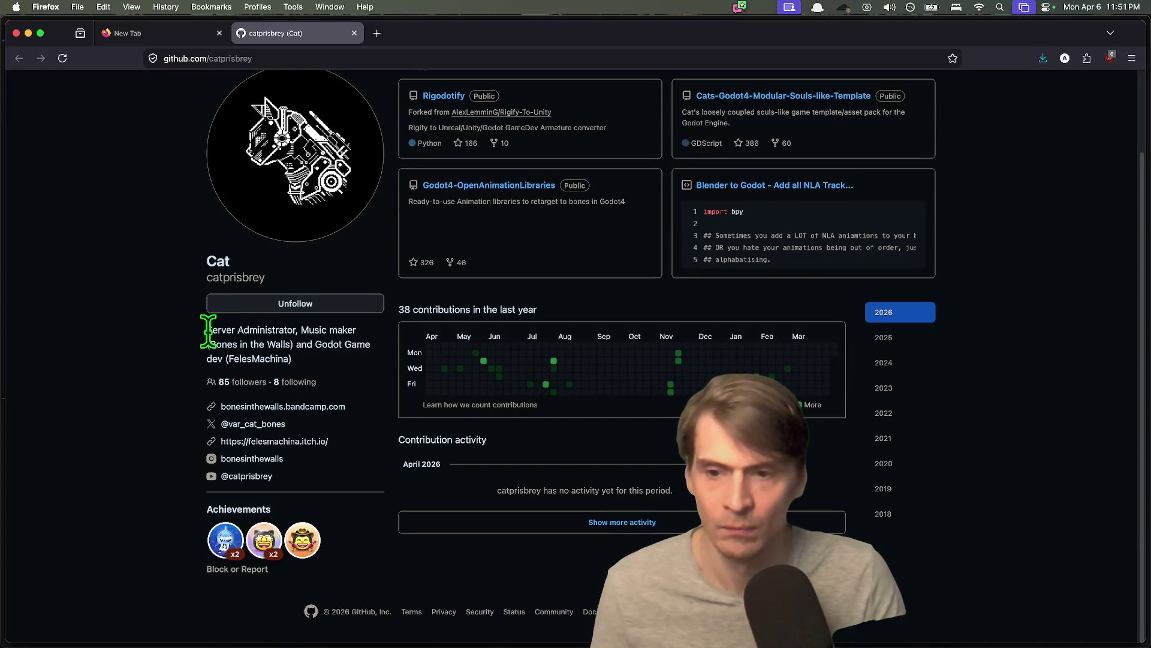
mouse_move(208, 331)
mouse_down()
mouse_move(295, 357)
mouse_move(210, 321)
mouse_up()
click(295, 358)
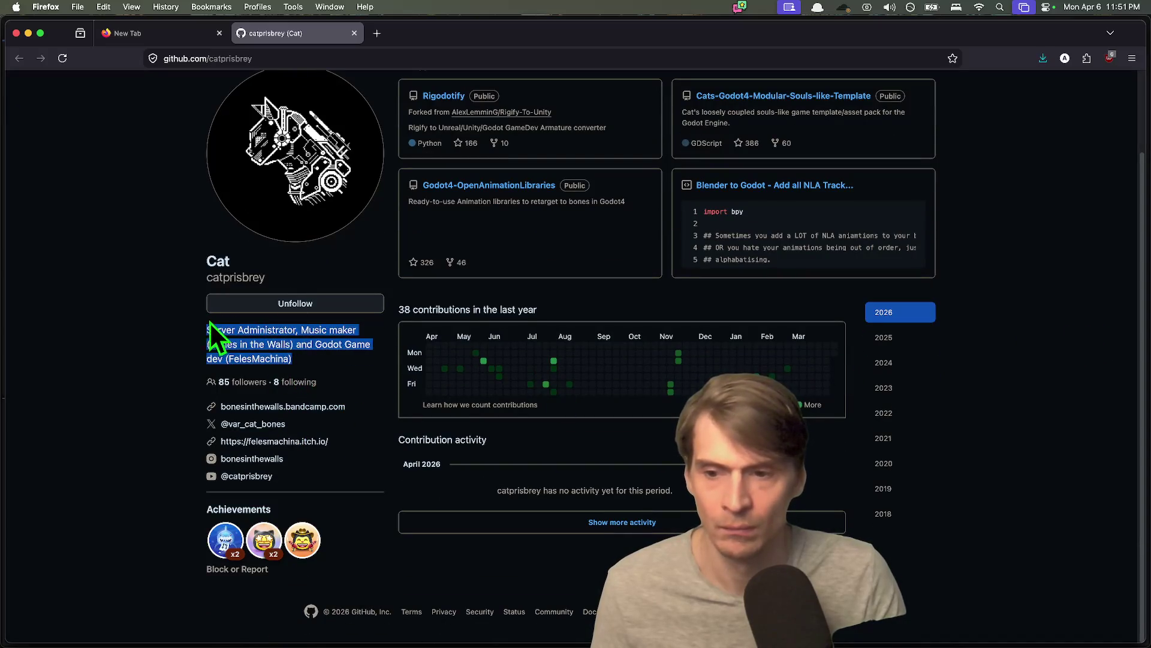
click(168, 431)
double_click(244, 359)
key(super+c)
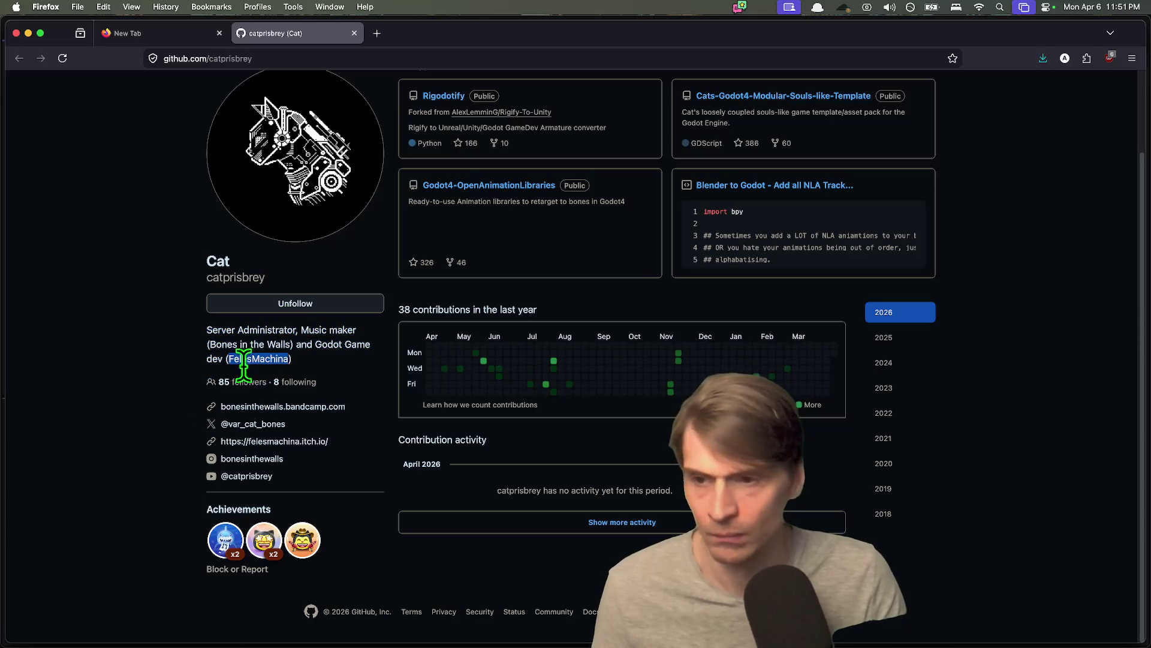
scroll(66, 520, up, 2)
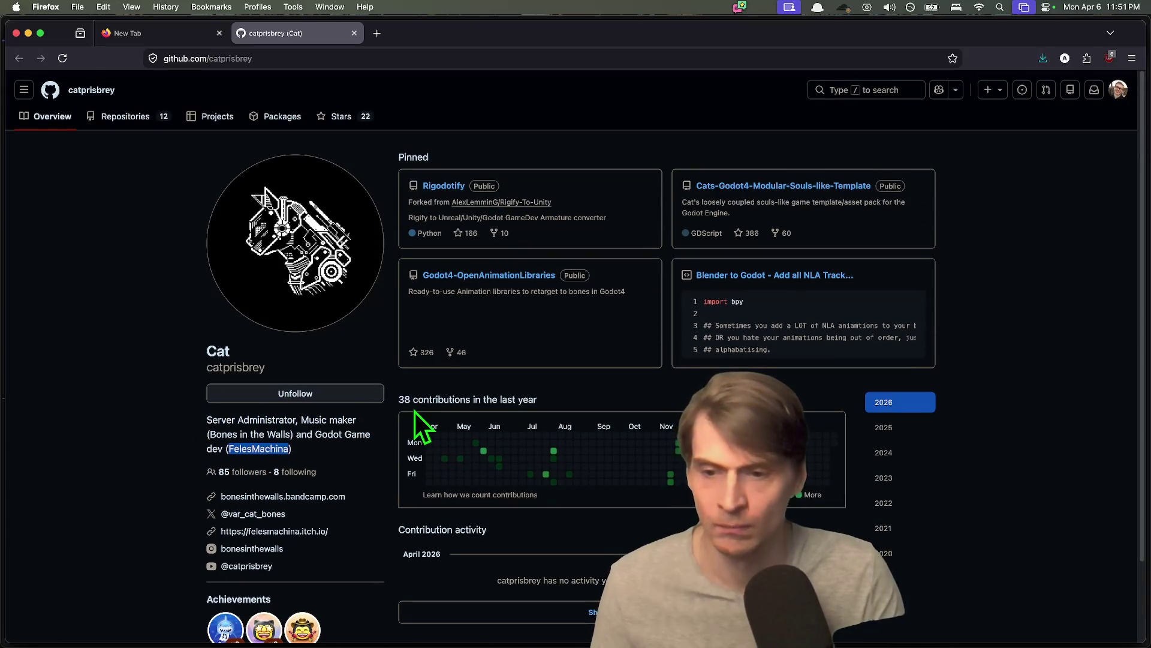
key(super+t)
key(super+v)
- Search the studio name and open its itch.io page, scrolling down to BackPacker
key(Return)
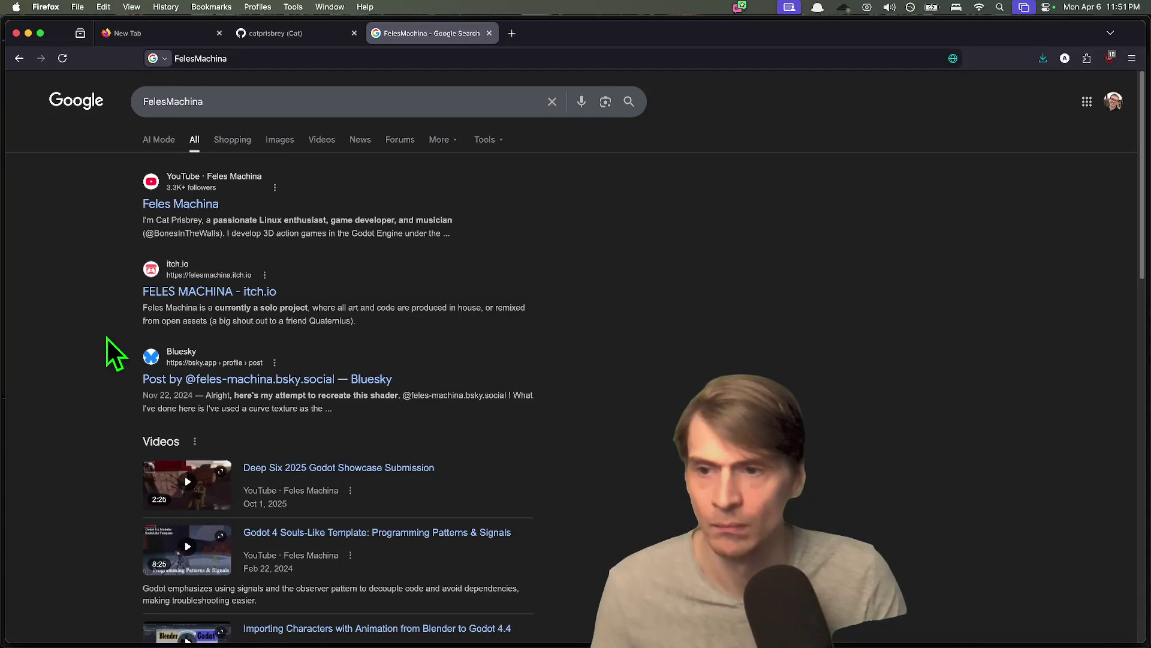
click(179, 291)
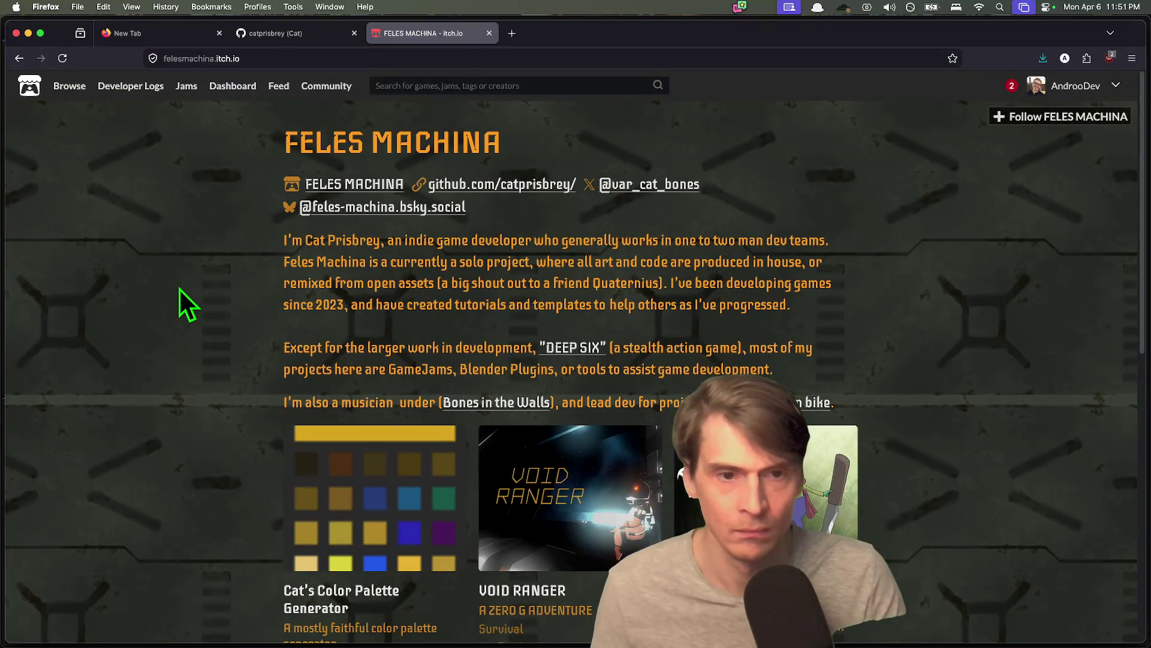
scroll(180, 291, down, 4)
scroll(180, 291, down, 1)
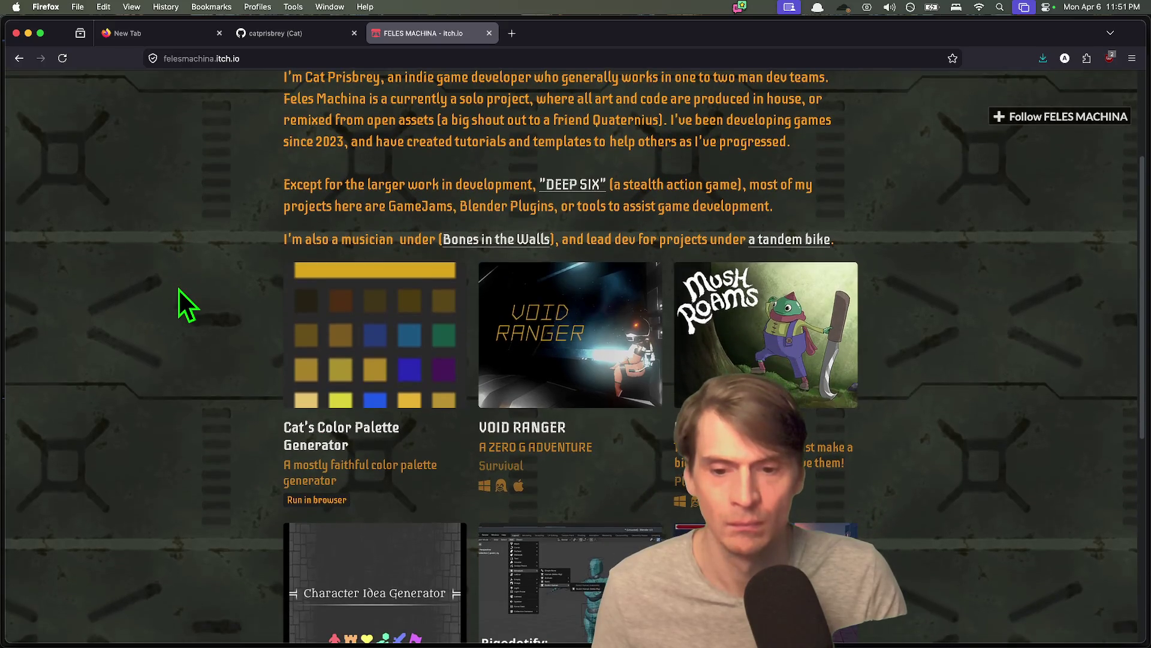
scroll(179, 288, down, 1)
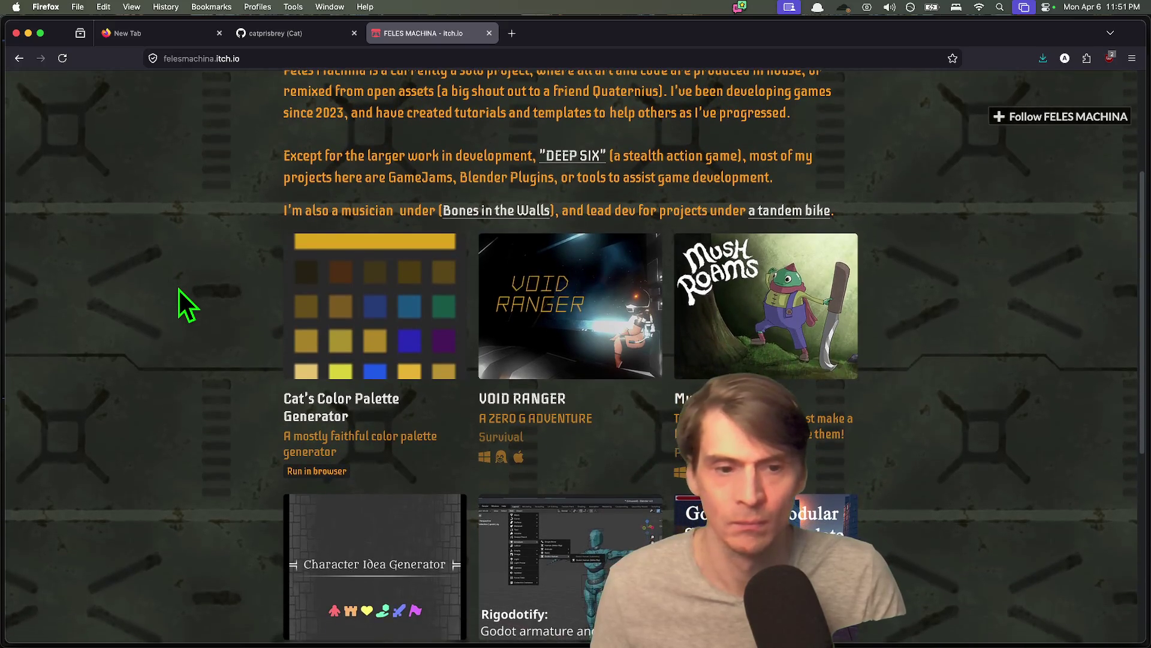
scroll(178, 288, down, 2)
scroll(198, 271, down, 2)
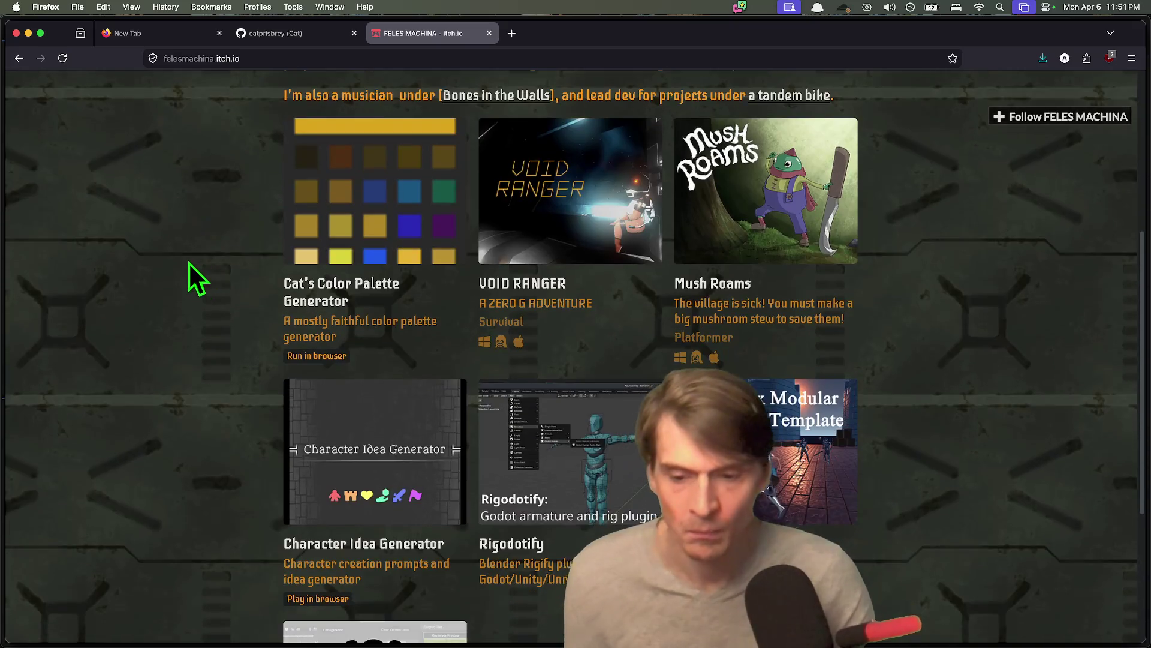
scroll(181, 254, down, 5)
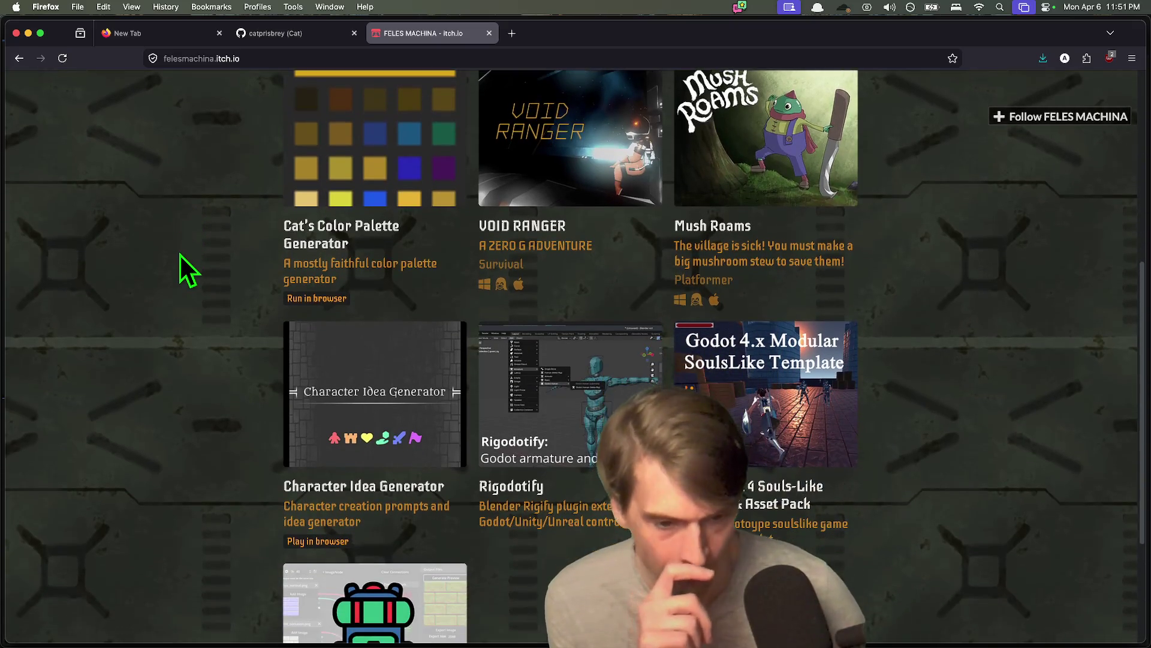
scroll(182, 250, down, 3)
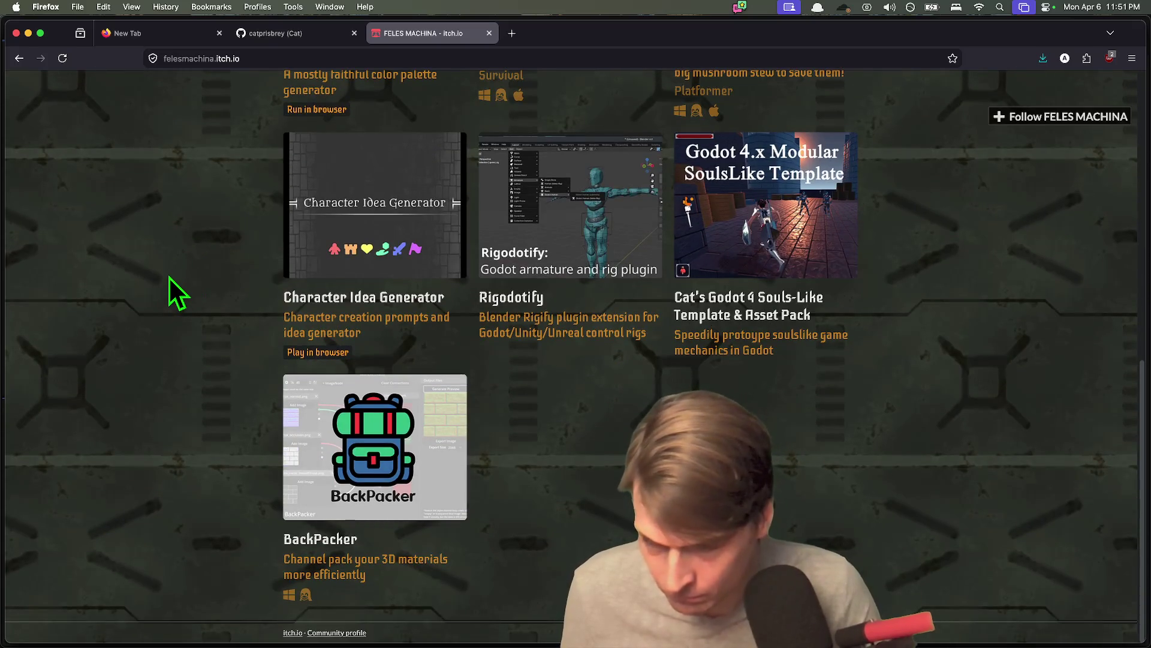
- Back on the Google results, open the Deep Six 2025 Godot Showcase Submission video in a new tab
key(super+Left)
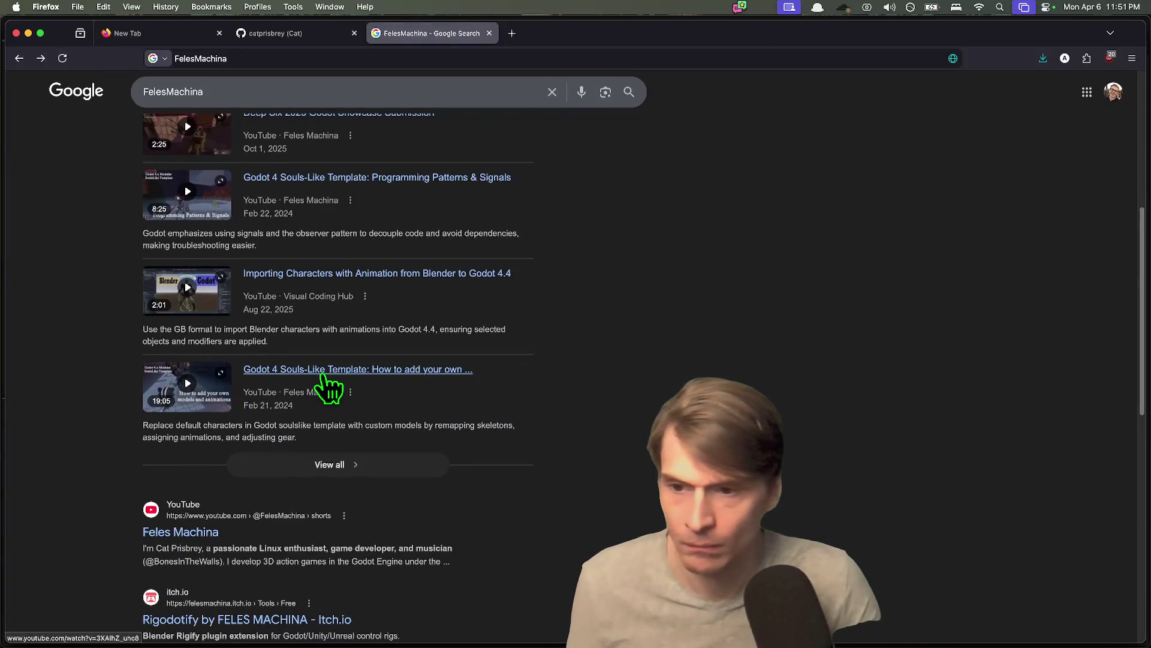
scroll(88, 380, up, 5)
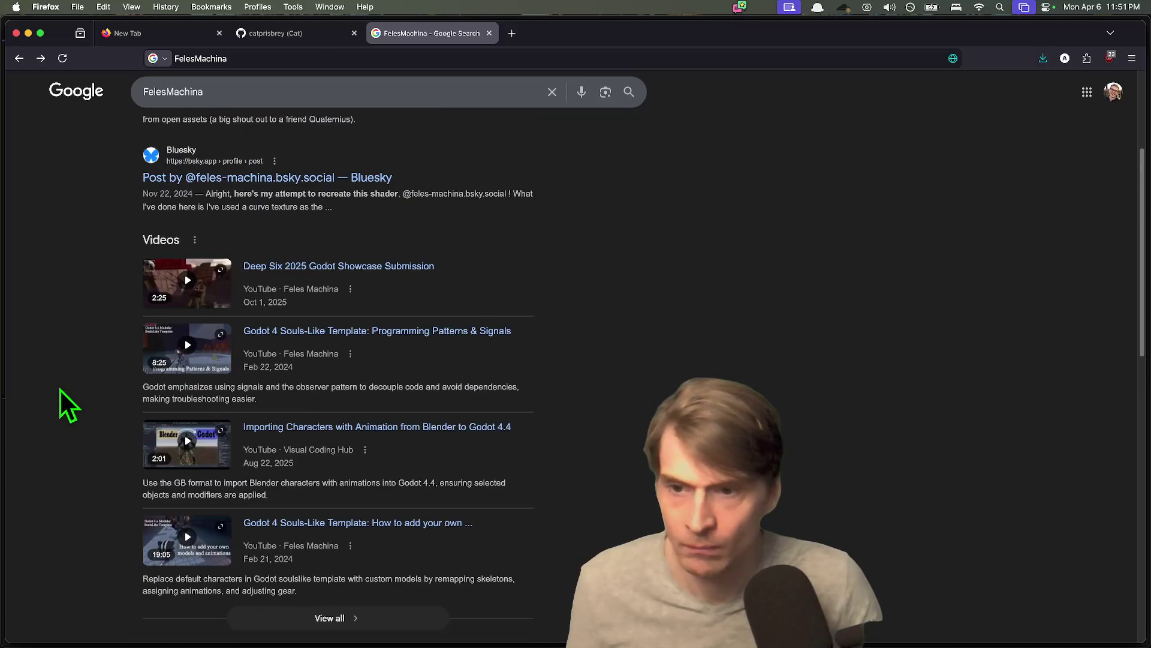
scroll(59, 388, up, 1)
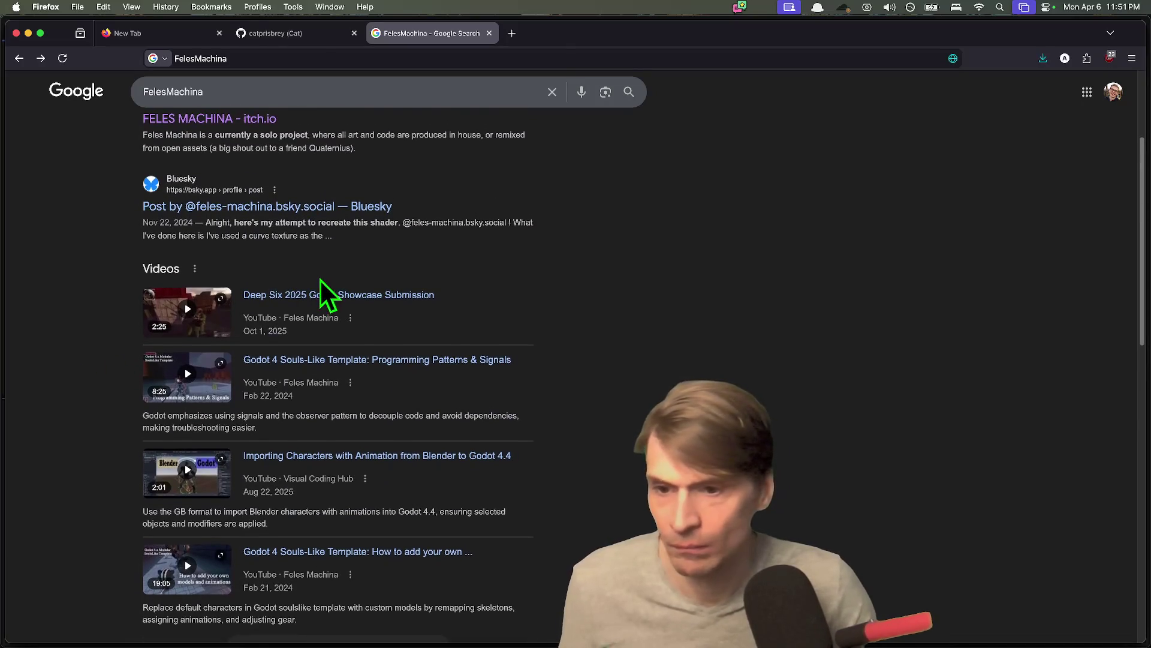
middle_click(423, 298)
key(ctrl+shift+Tab)
key(ctrl+Tab)
key(ctrl+Tab)
key(ctrl+Tab)
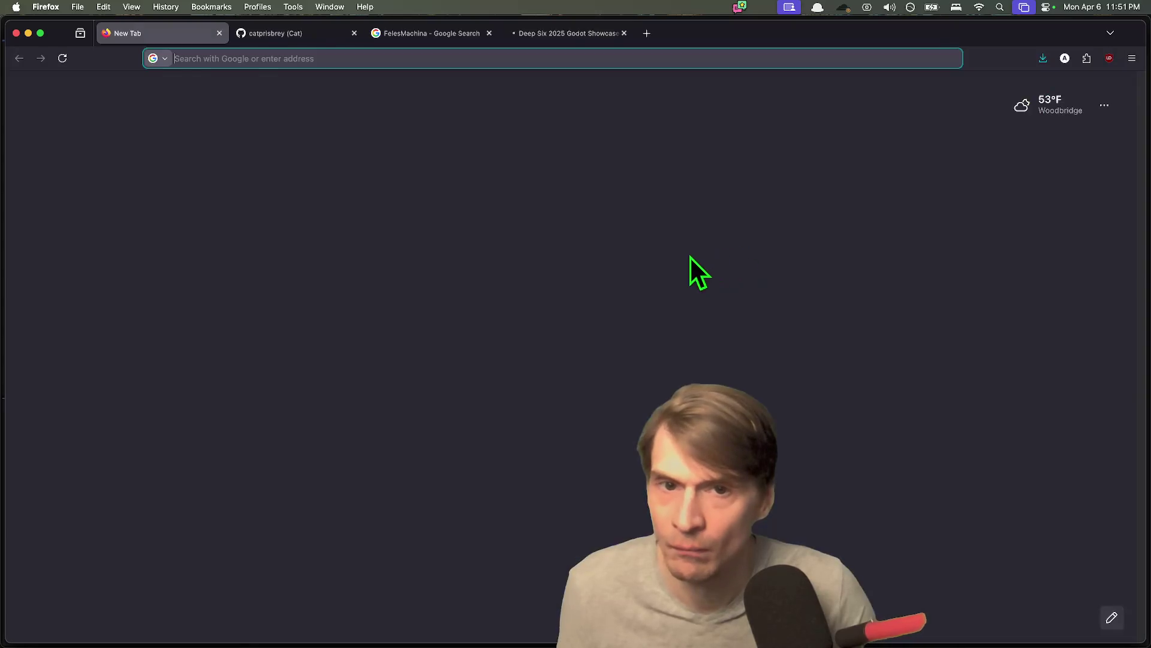
- Turn down the Deep Six video's volume and skip ahead to the gameplay at 0:23
key(ctrl+shift+Tab)
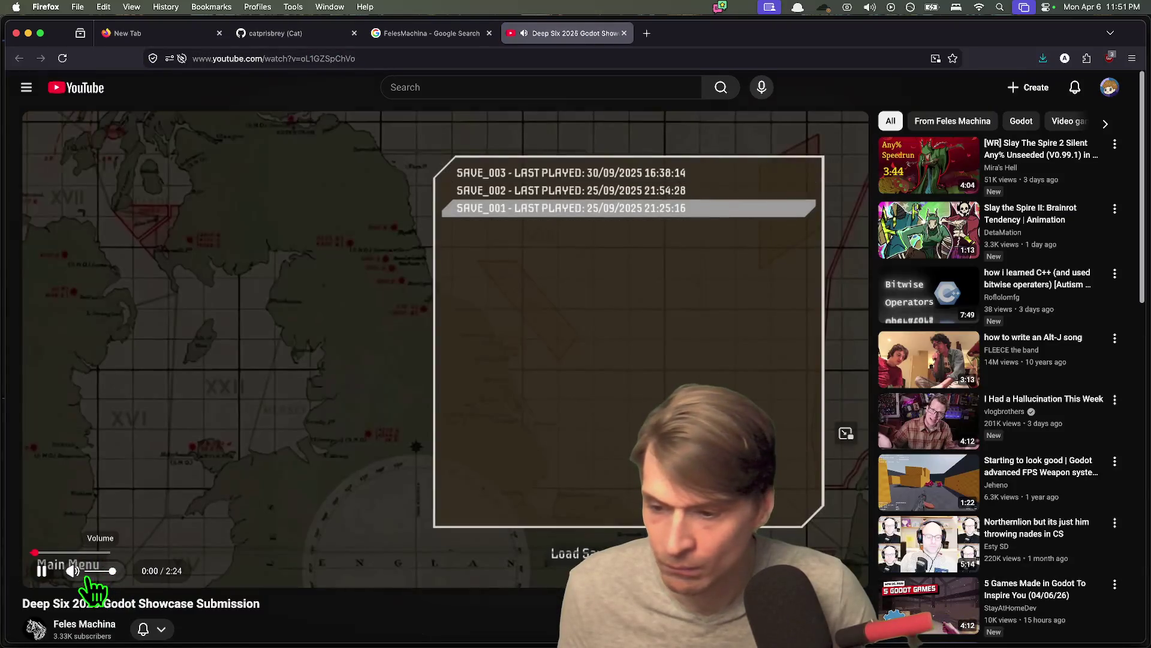
click(89, 570)
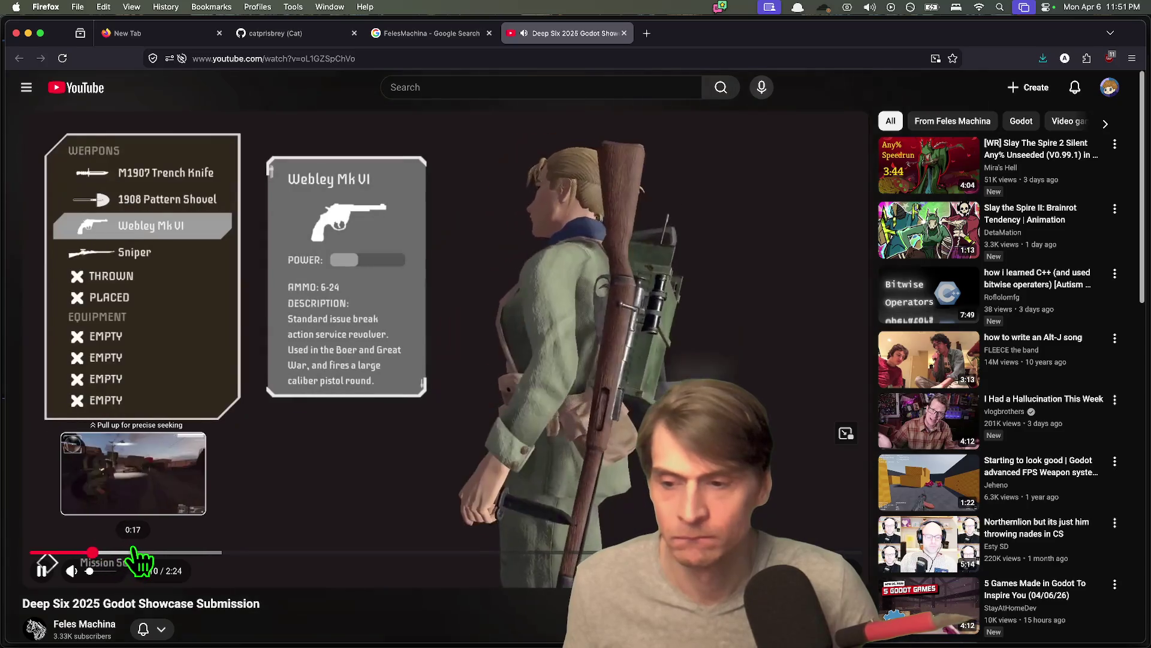
click(157, 552)
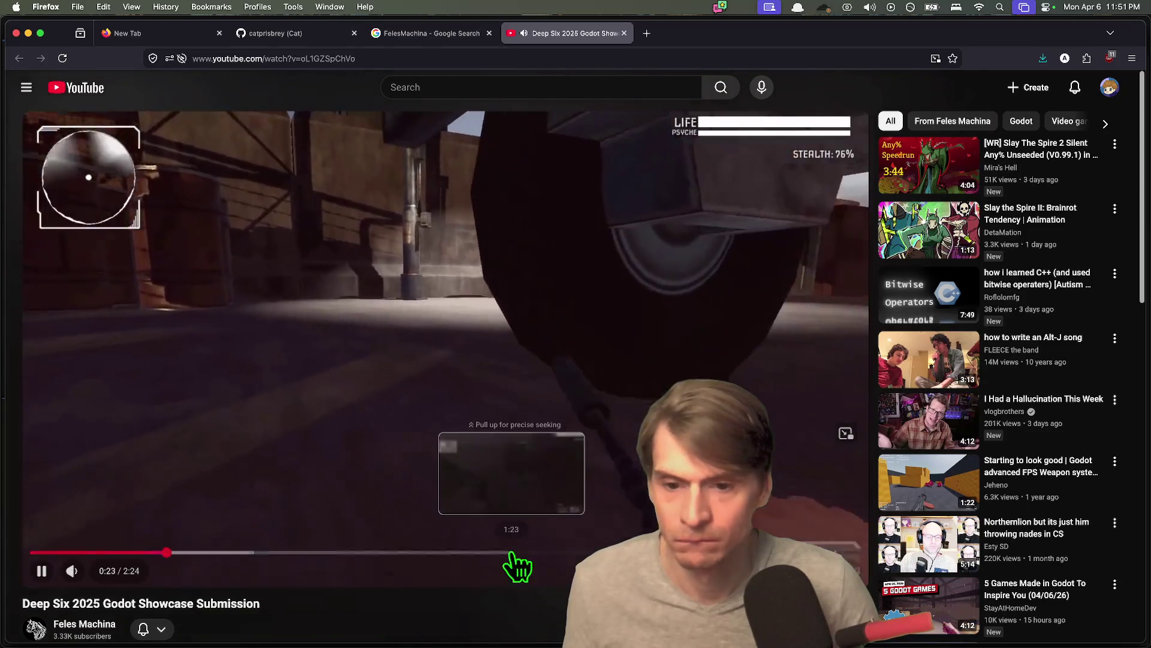